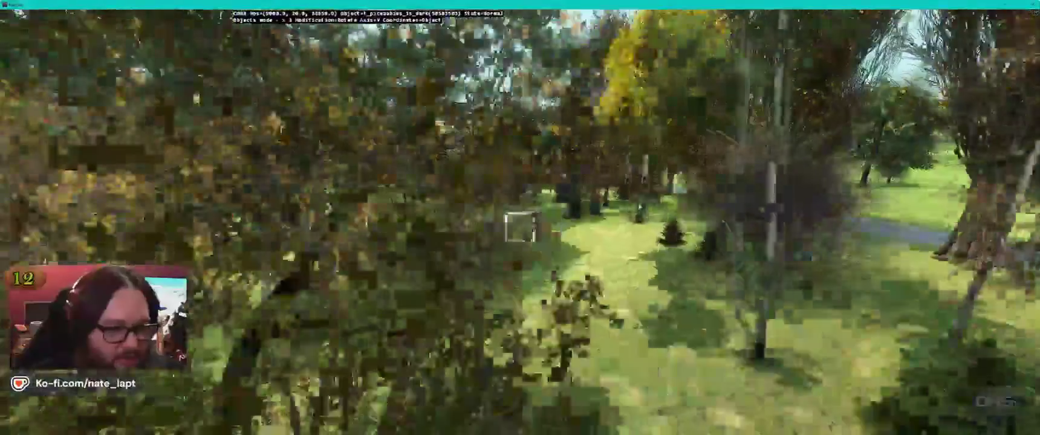
# Fly through the forest past the yellow-leaved trees and the barn, inspecting the placed trees and bushes.
pyautogui.press('w')
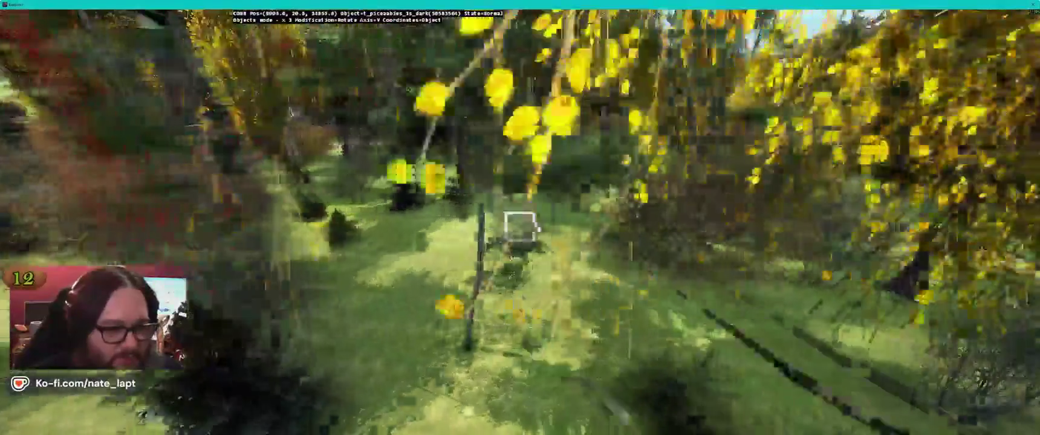
pyautogui.press('w')
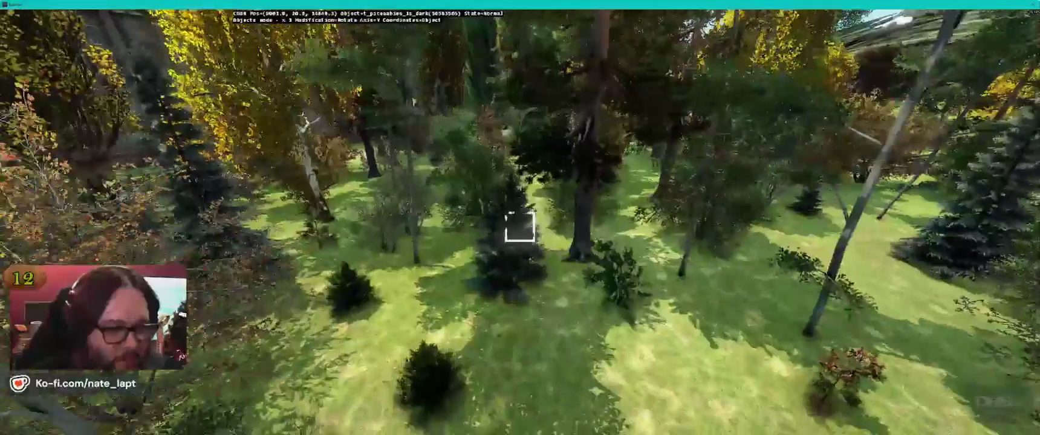
pyautogui.press('w')
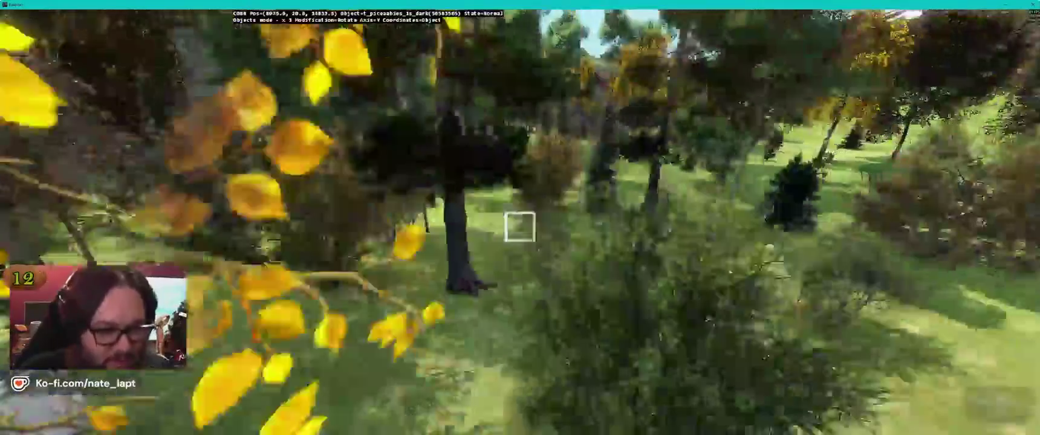
pyautogui.press('w')
pyautogui.press('w')
pyautogui.press('w')
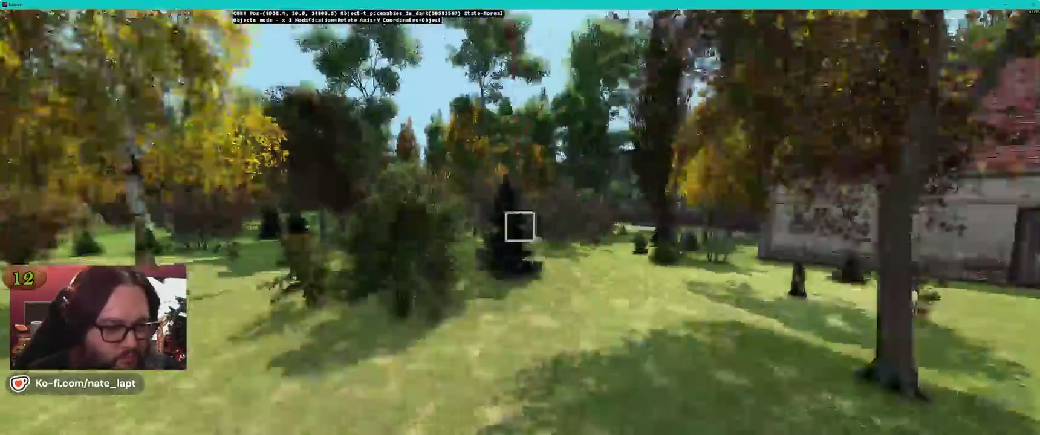
pyautogui.press('w')
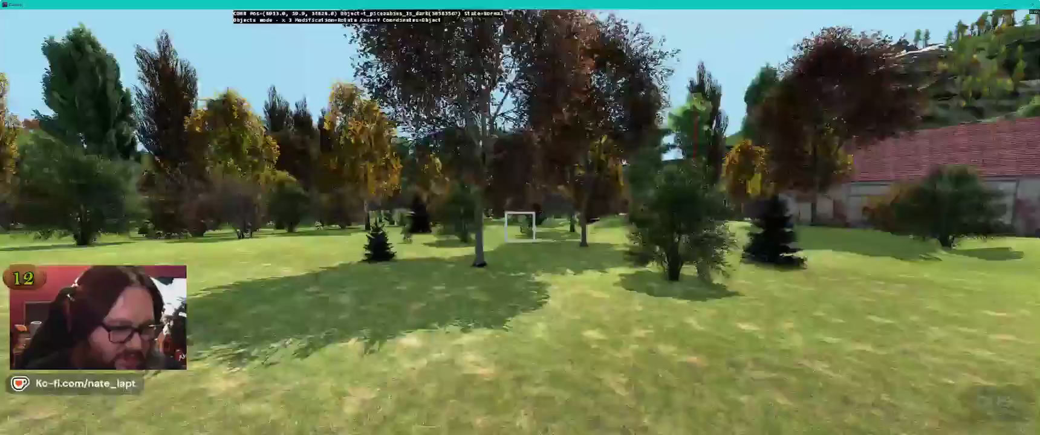
pyautogui.press('w')
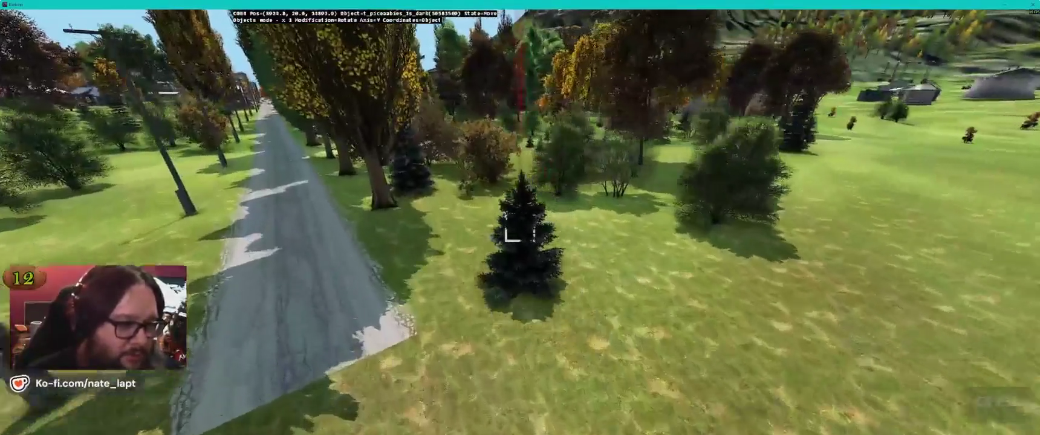
pyautogui.press('w')
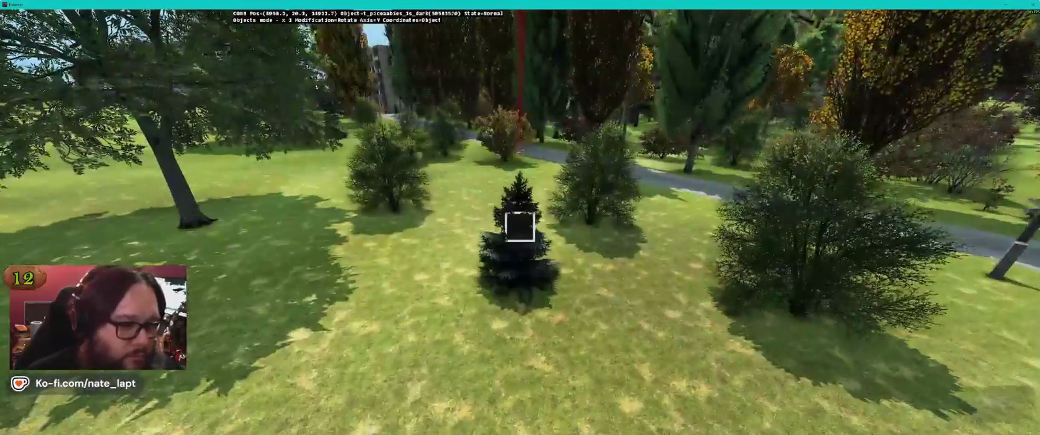
# Fly over the fields past the brick and dark houses to the lawn by the rocks.
pyautogui.press('w')
pyautogui.press('w')
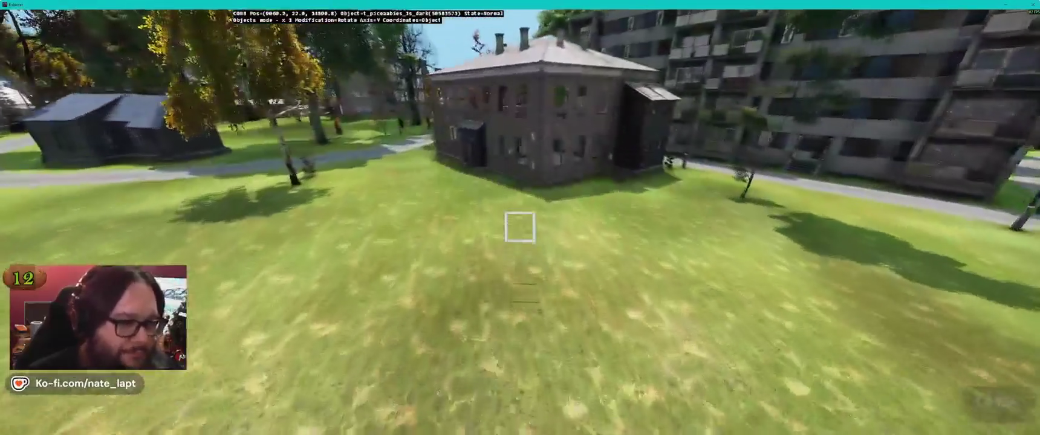
pyautogui.press('w')
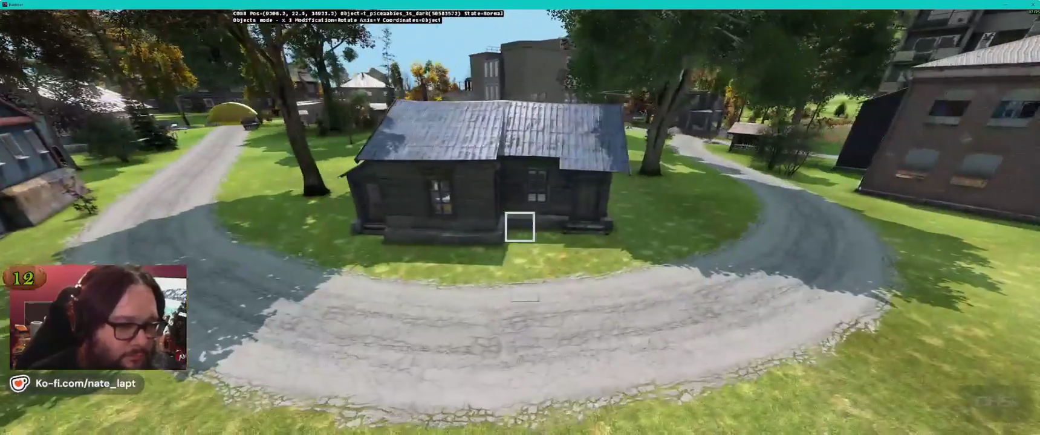
pyautogui.moveTo(519, 226); pyautogui.dragTo(520, 227)
pyautogui.press('w')
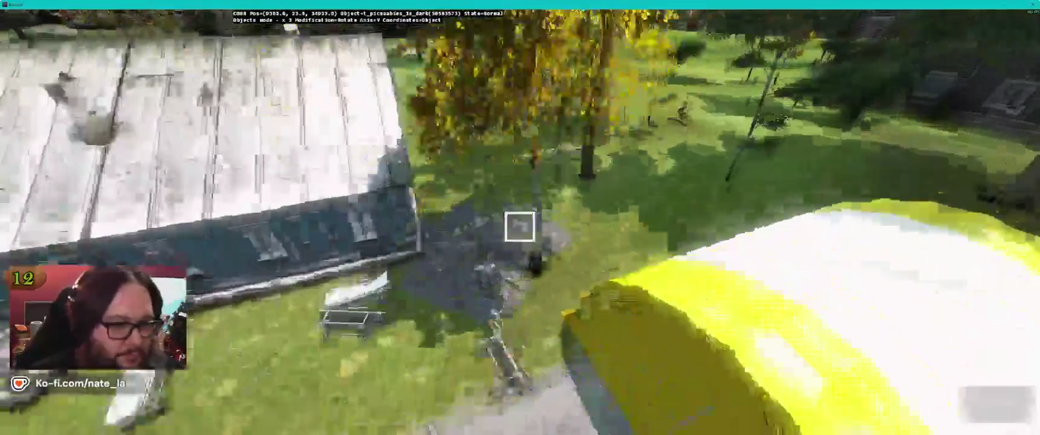
pyautogui.press('w')
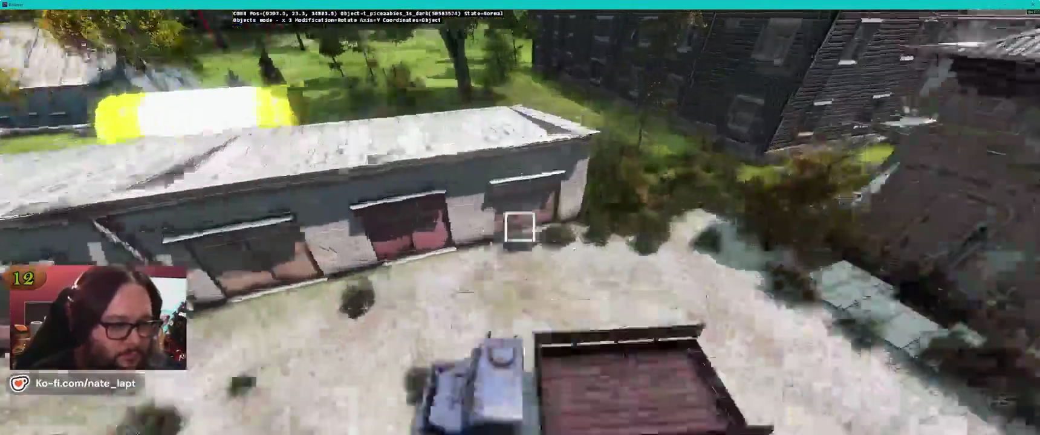
pyautogui.press('w')
pyautogui.press('w')
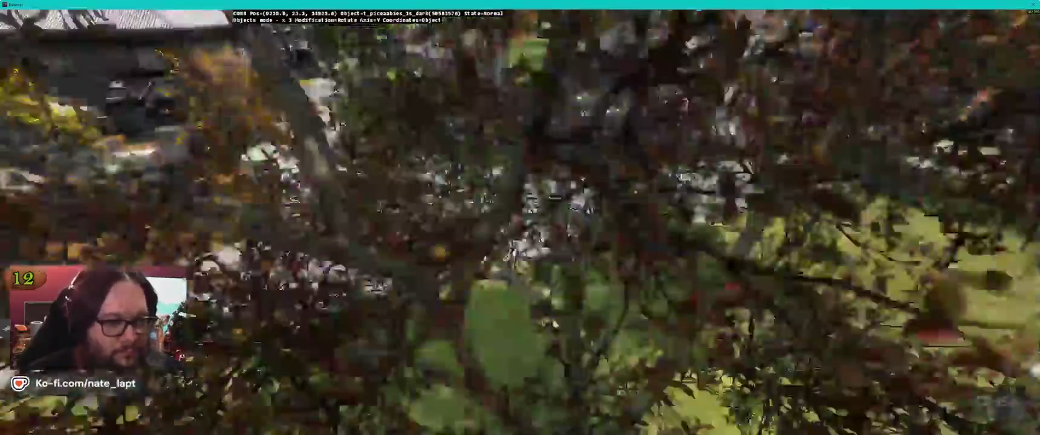
pyautogui.press('w')
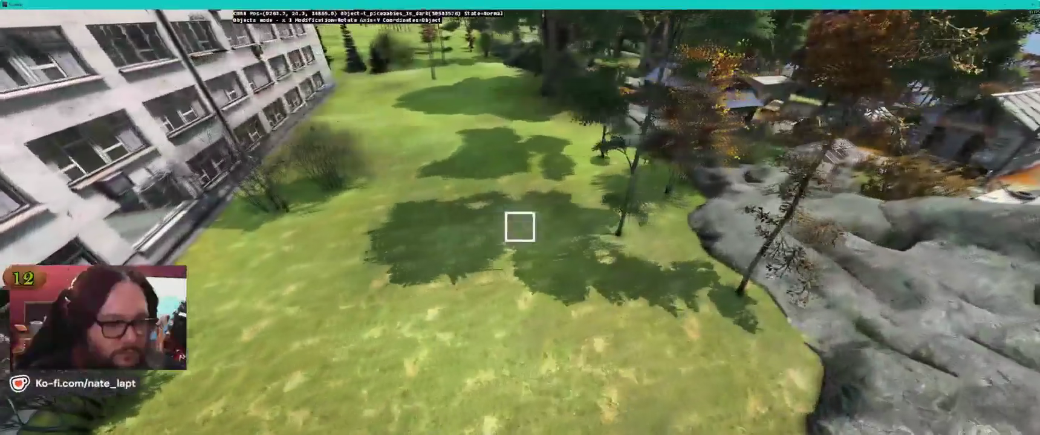
pyautogui.press('w')
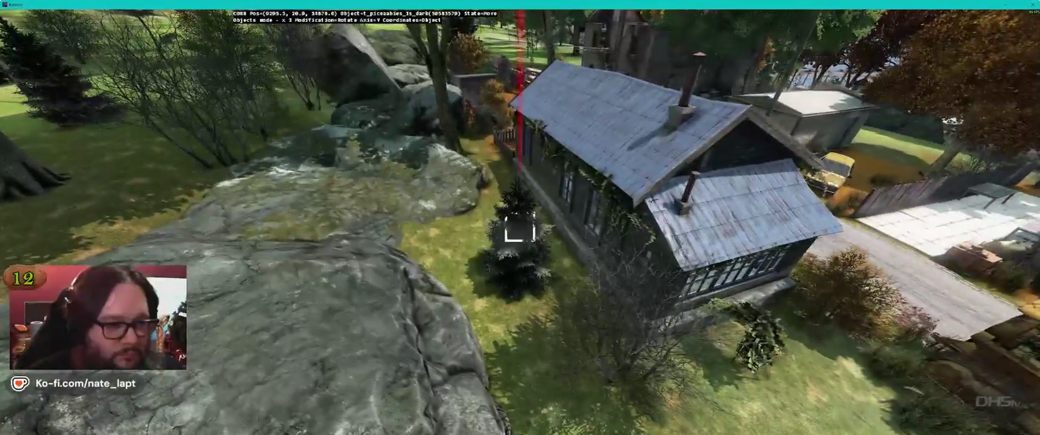
# Fly over the blue-roofed house and fenced yard, past the pond, to the pair of wooden sheds.
pyautogui.press('w')
pyautogui.press('w')
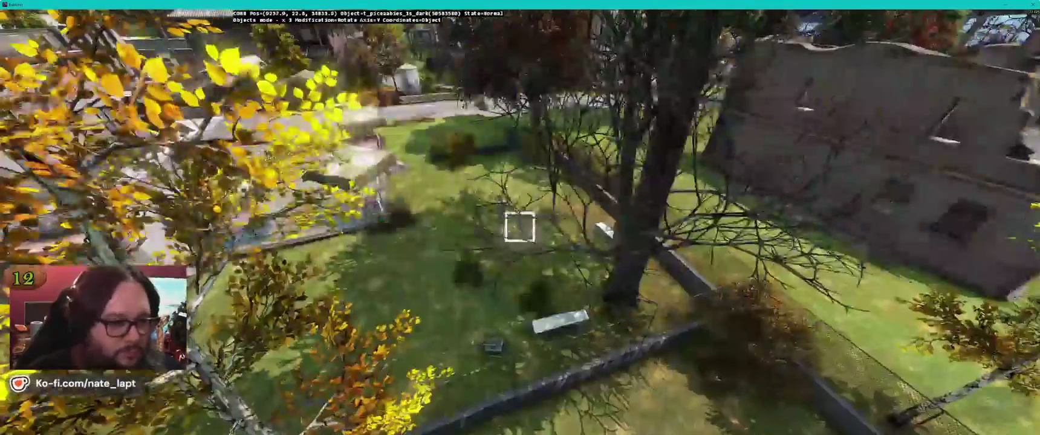
pyautogui.press('w')
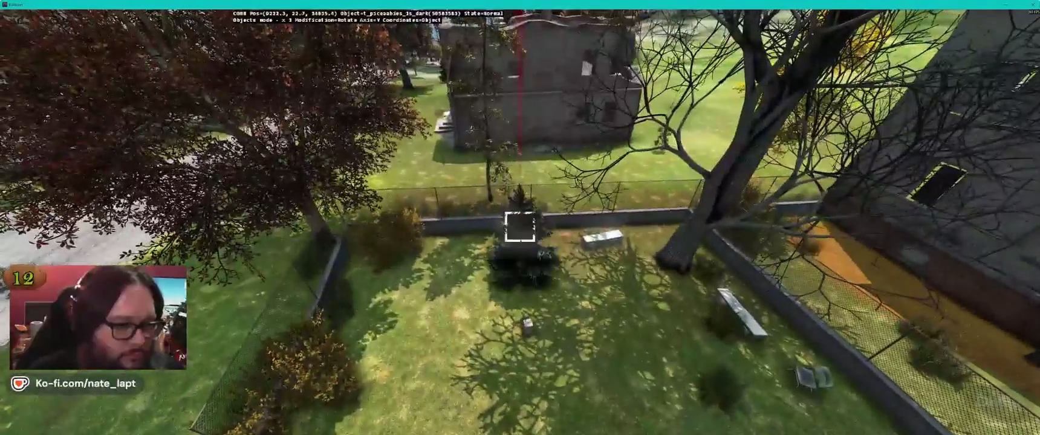
pyautogui.press('w')
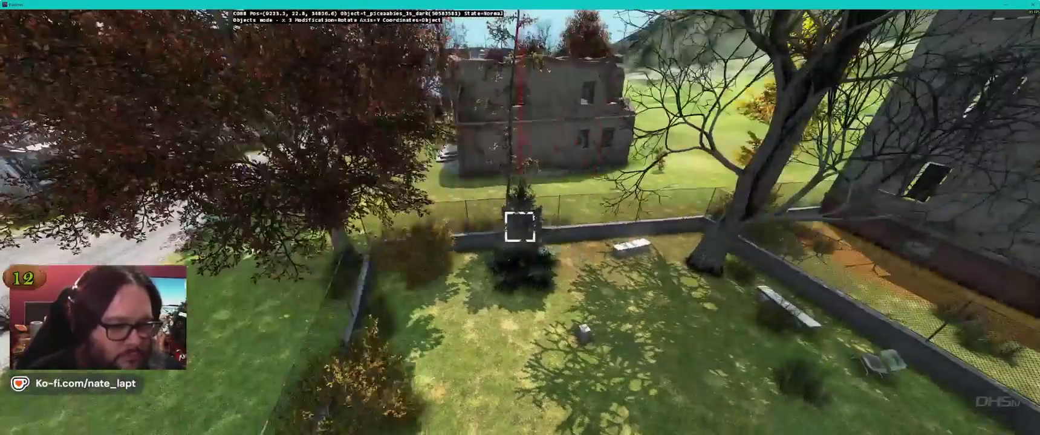
pyautogui.press('w')
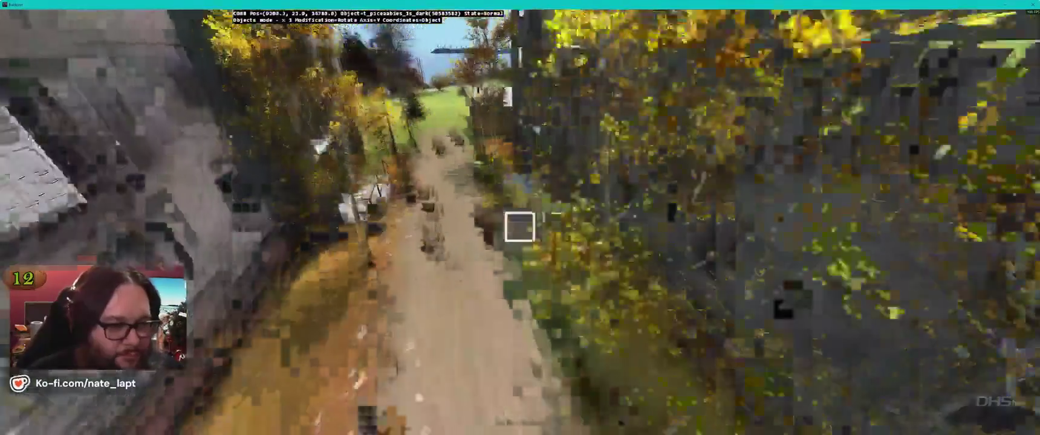
pyautogui.press('w')
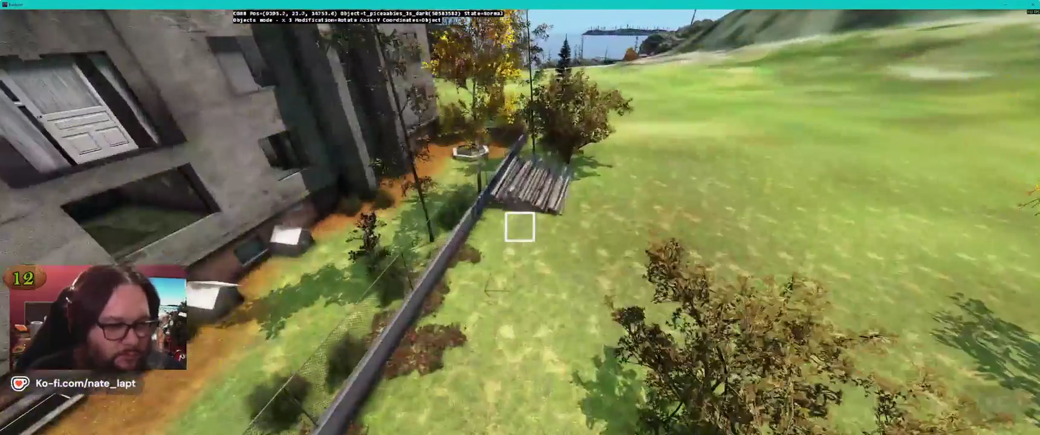
pyautogui.press('w')
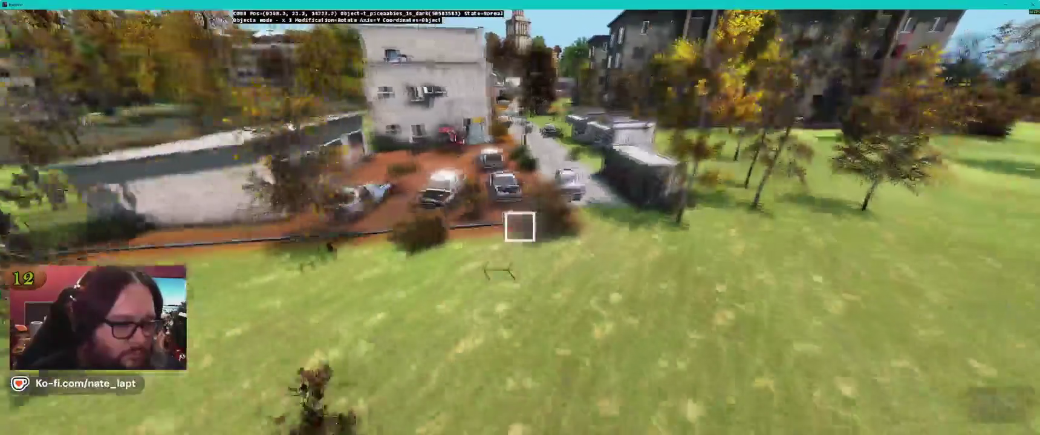
pyautogui.press('w')
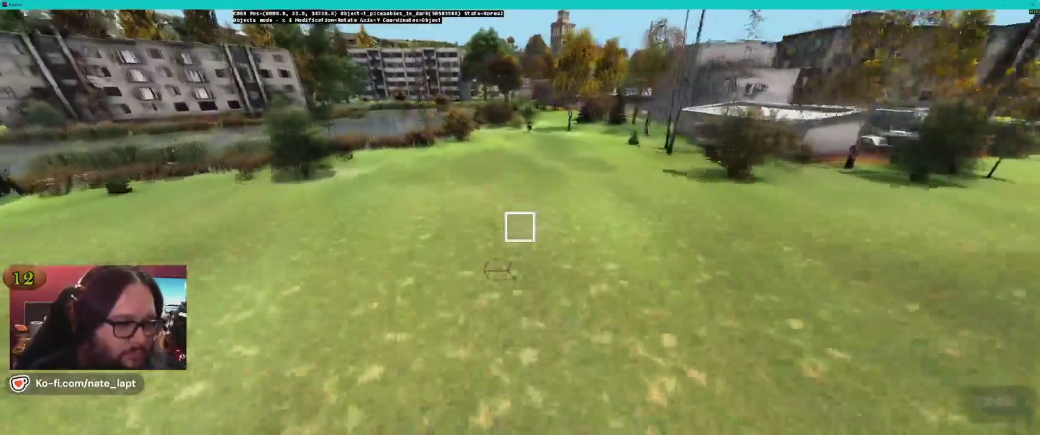
pyautogui.press('w')
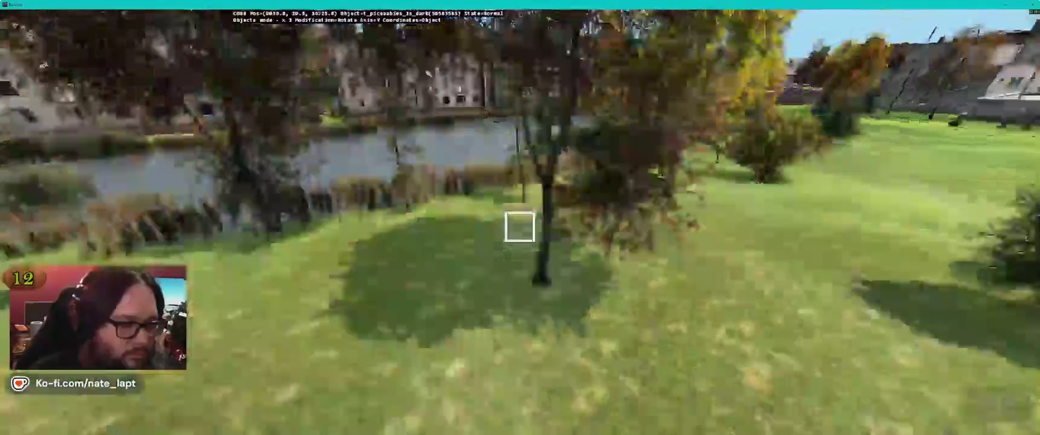
pyautogui.press('w')
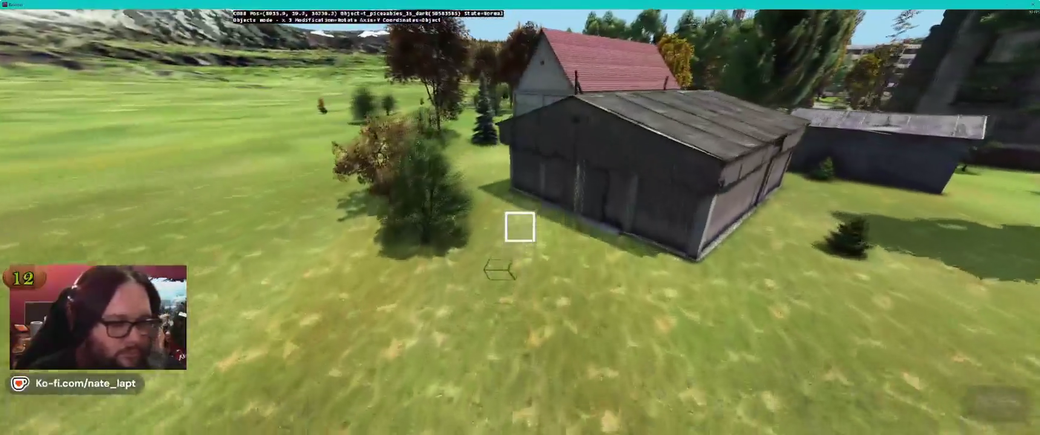
# Insert three new spruce trees on the lawn between the shed and the pond.
pyautogui.press('w')
pyautogui.press('Insert')
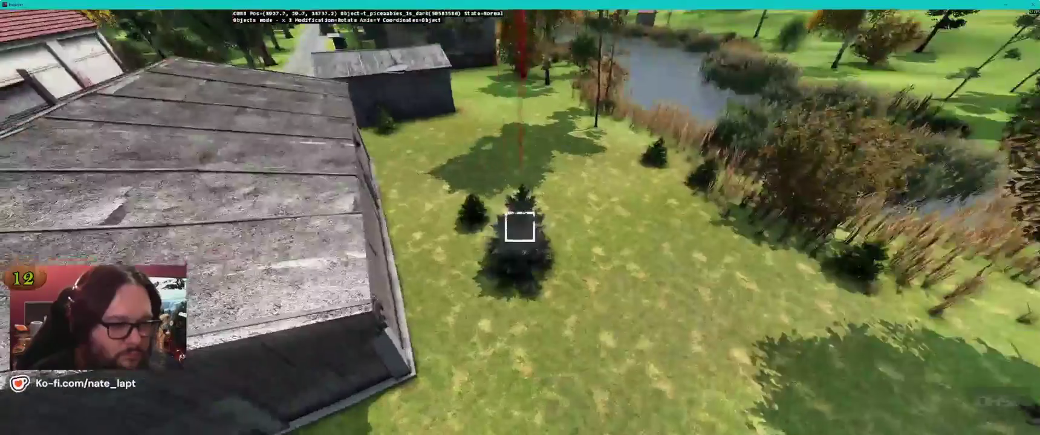
pyautogui.press('Insert')
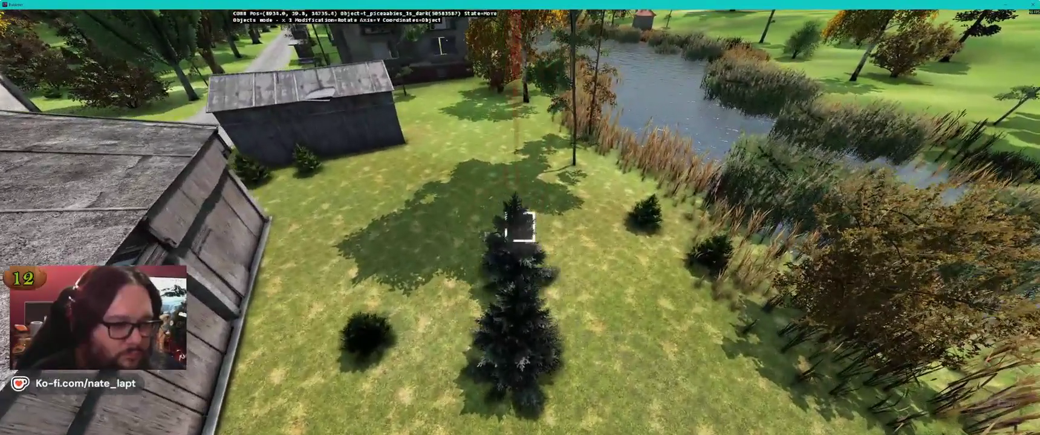
pyautogui.press('Insert')
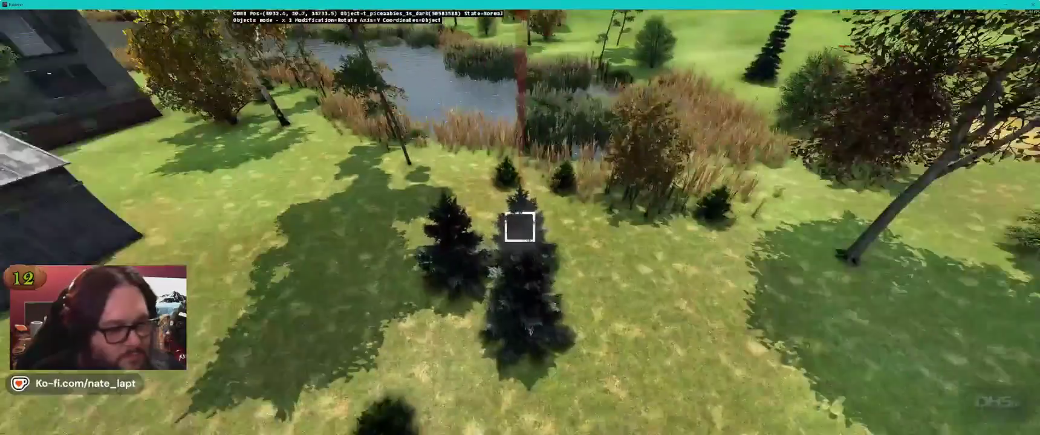
pyautogui.hotkey('alt', 'Tab')
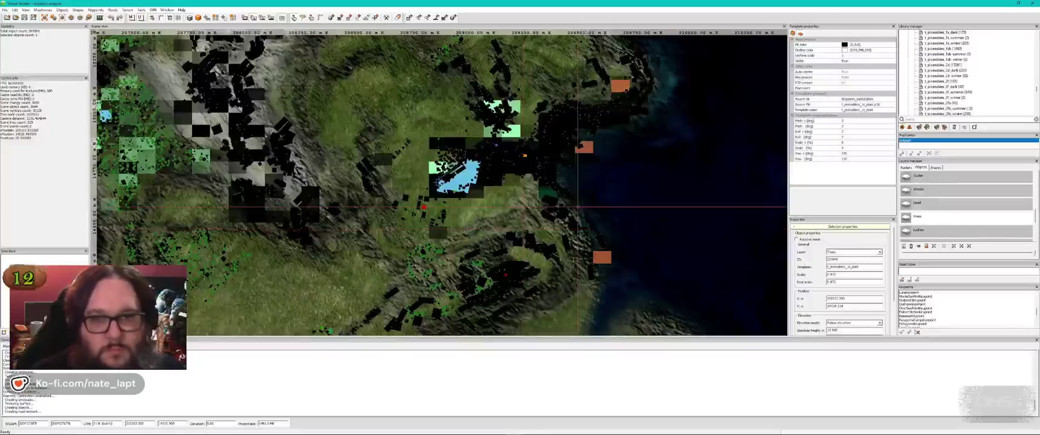
# Choose the t_piceaabies_1s_summer spruce and view its placement toward the river and farm.
pyautogui.click(941, 38)
pyautogui.hotkey('alt', 'Tab')
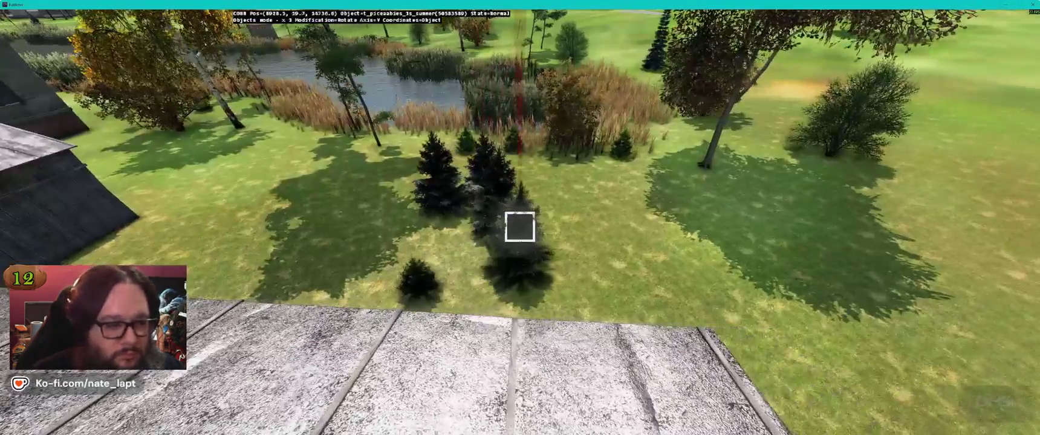
pyautogui.press('Left')
pyautogui.hotkey('alt', 'Tab')
pyautogui.hotkey('alt', 'Tab')
pyautogui.press('Up')
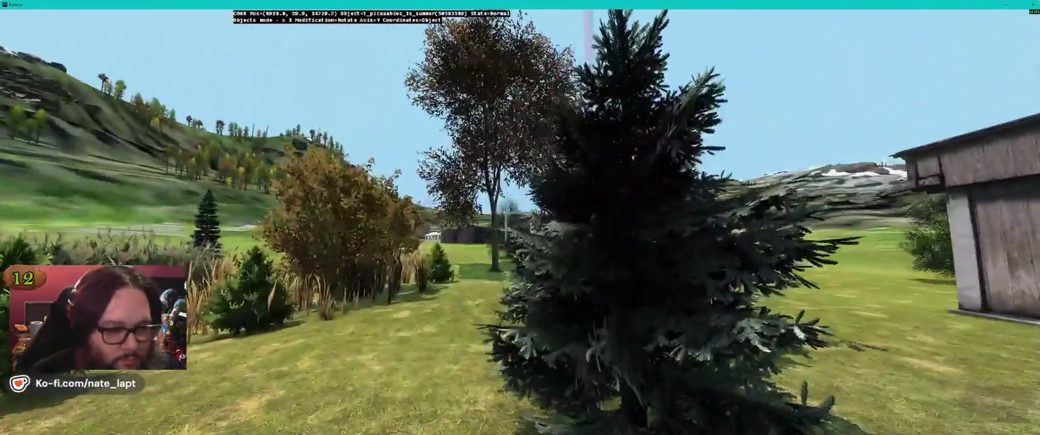
# Add the 1sb spruce and 2d dead trunk types, checking them from above in Buldozer.
pyautogui.hotkey('alt', 'Tab')
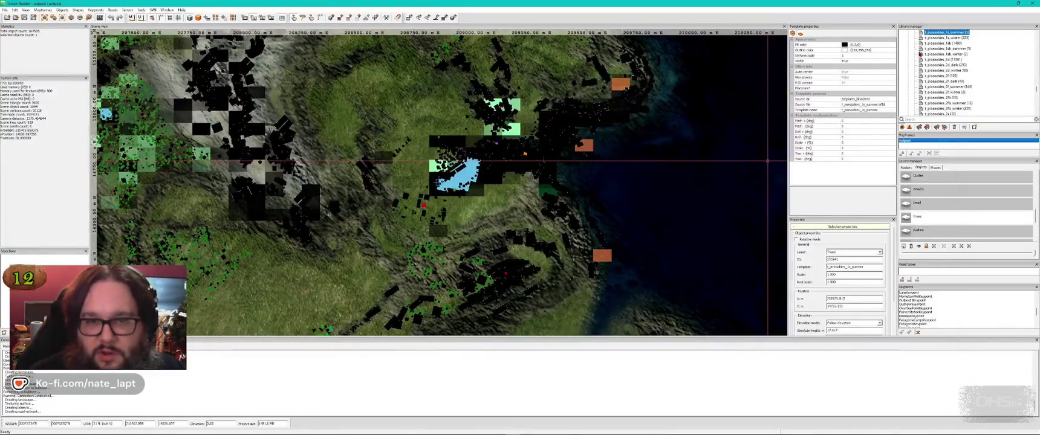
pyautogui.hotkey('alt', 'Tab')
pyautogui.press('Up')
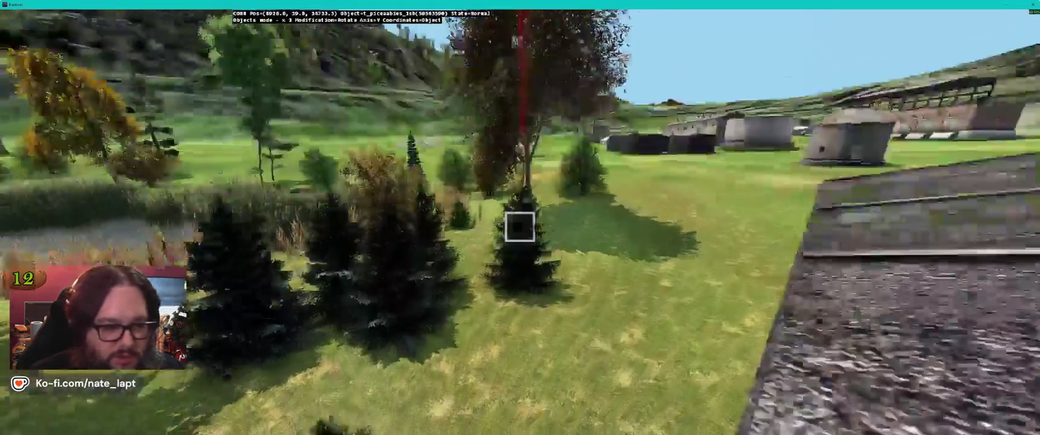
pyautogui.press('Up')
pyautogui.press('Up')
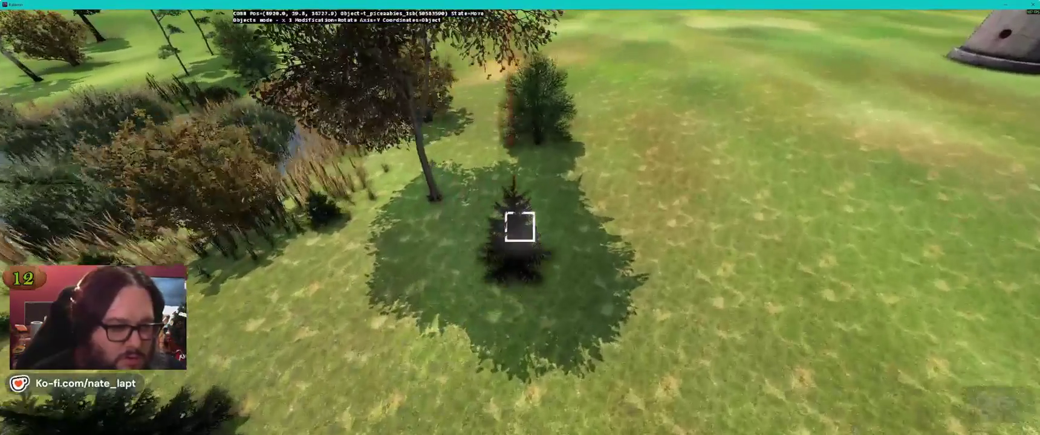
pyautogui.hotkey('alt', 'Tab')
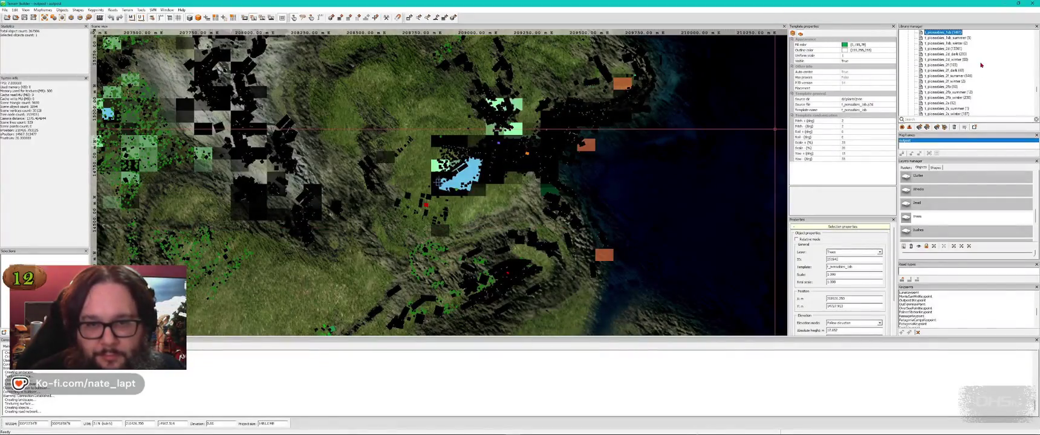
pyautogui.hotkey('alt', 'Tab')
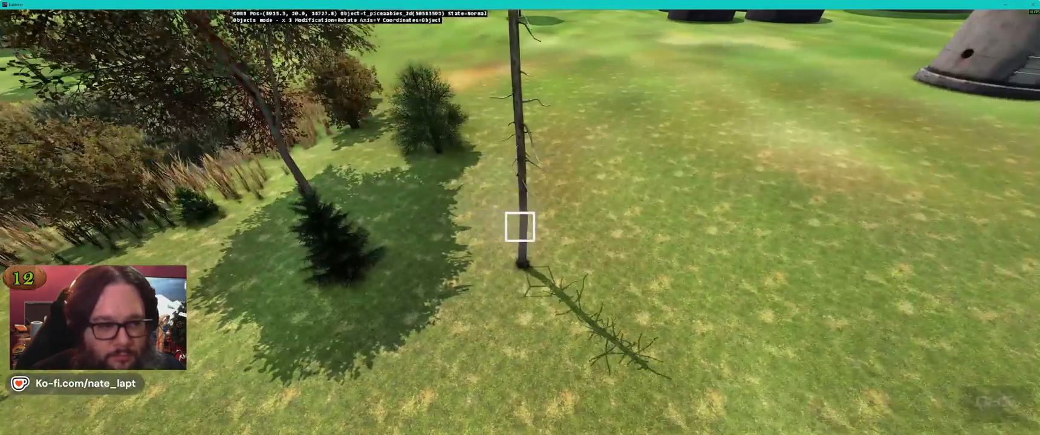
pyautogui.press('pageup')
pyautogui.press('w')
pyautogui.press('pagedown')
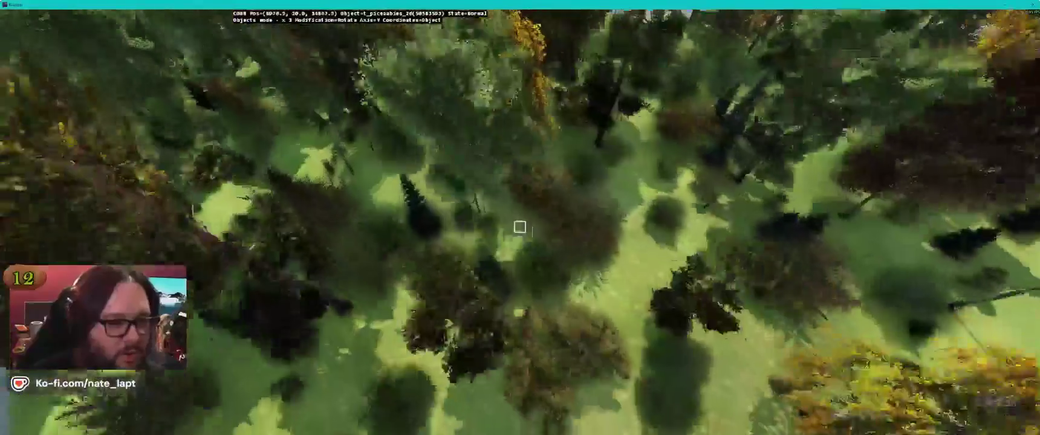
# Glide low across the forest in Buldozer to inspect the mix of new trees.
pyautogui.hotkey('alt', 'Tab')
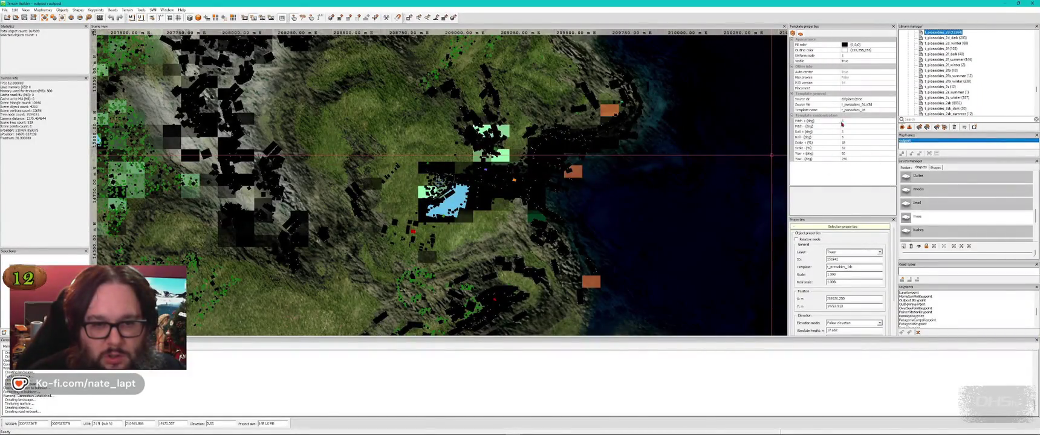
pyautogui.hotkey('alt', 'Tab')
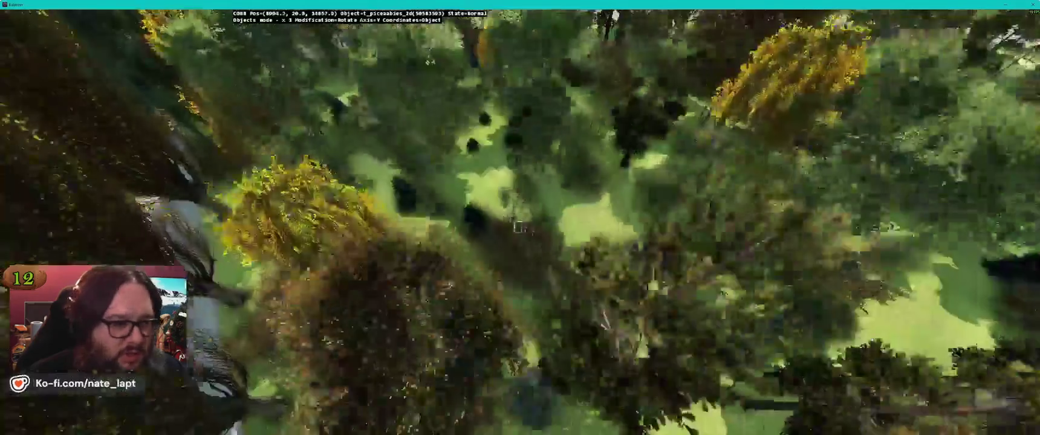
pyautogui.press('w')
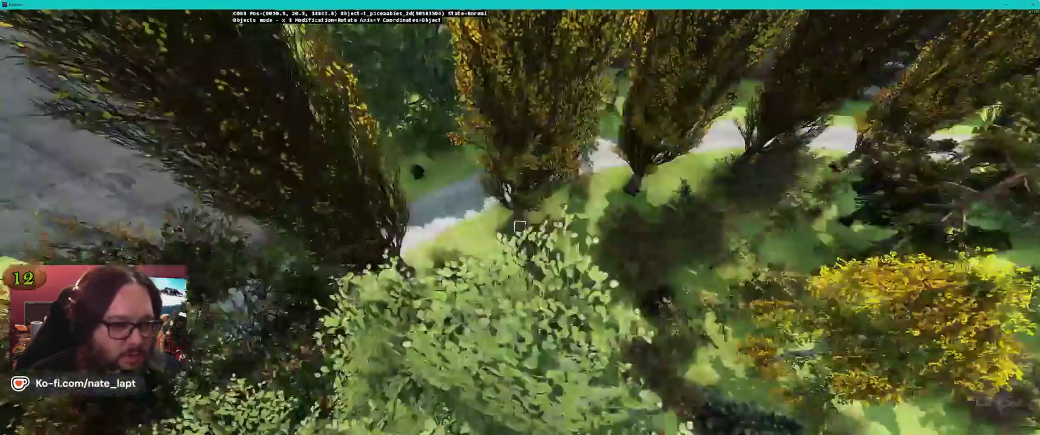
pyautogui.press('s')
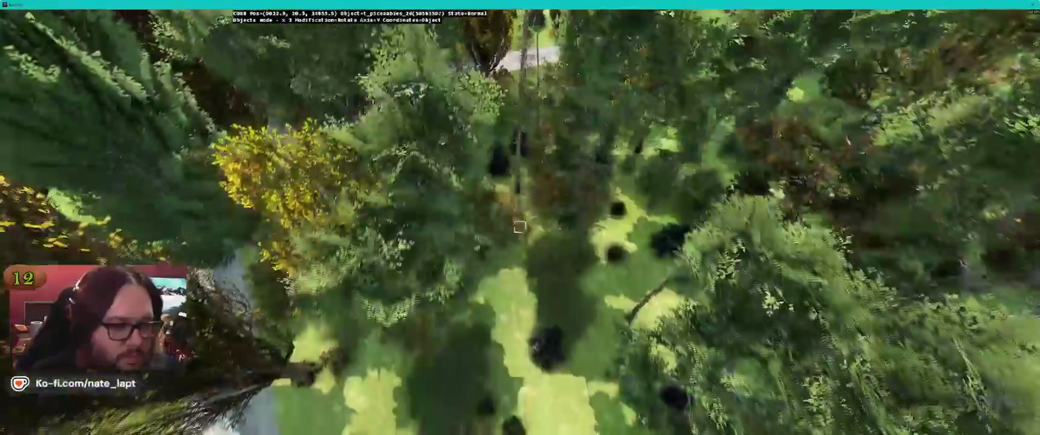
pyautogui.press('d')
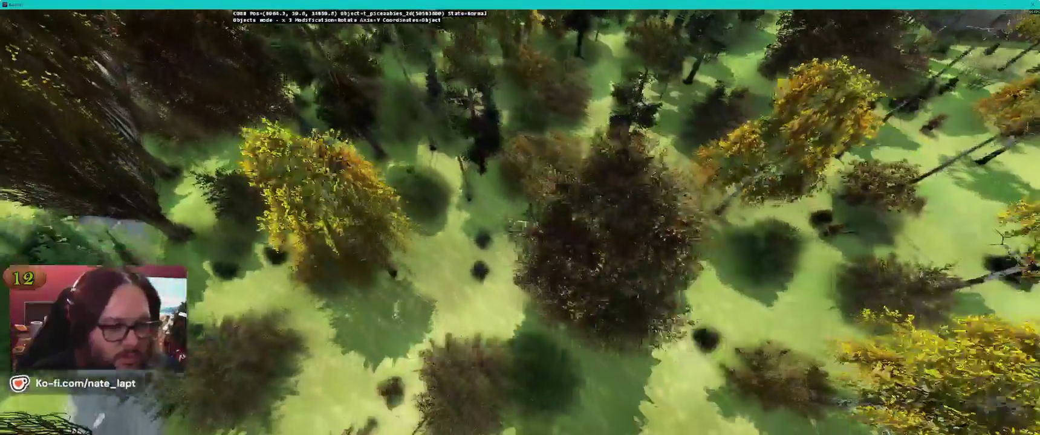
pyautogui.press('w')
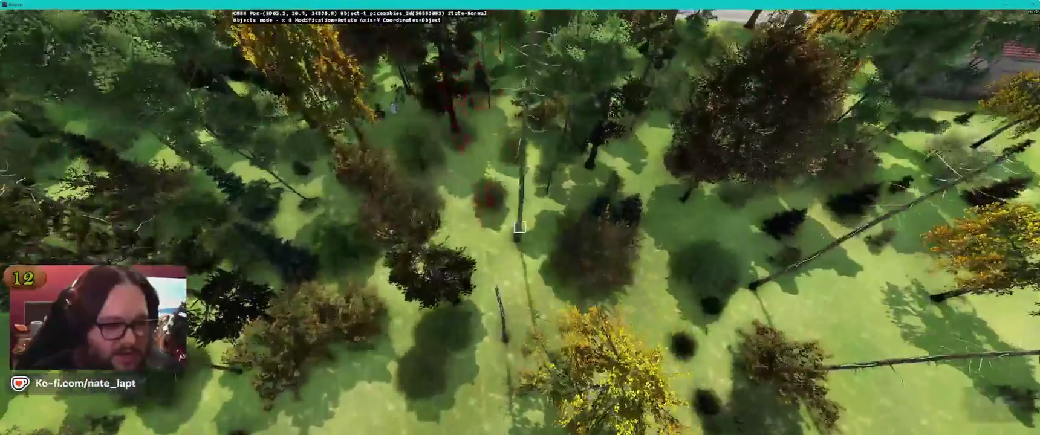
pyautogui.press('w')
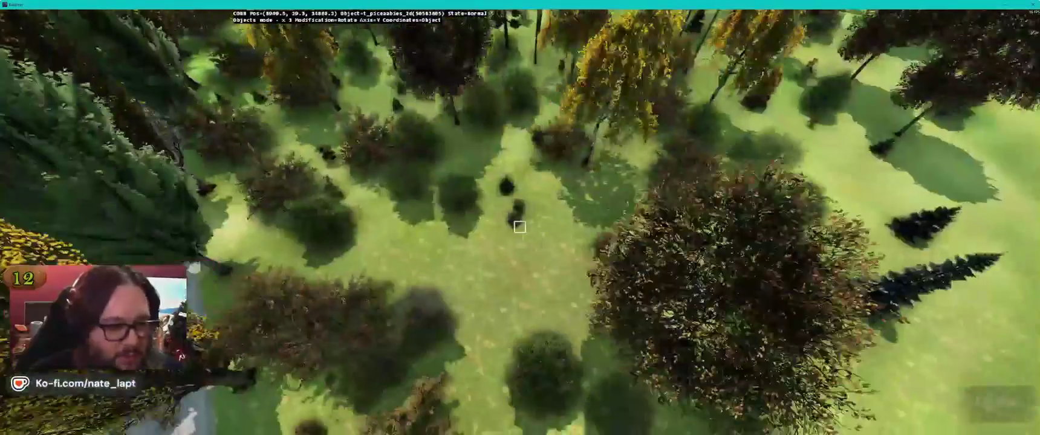
pyautogui.press('w')
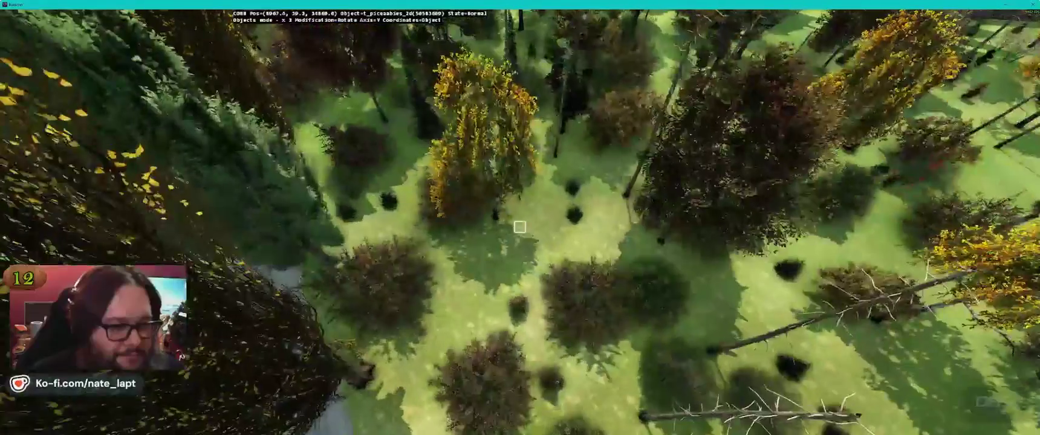
pyautogui.hotkey('alt', 'Tab')
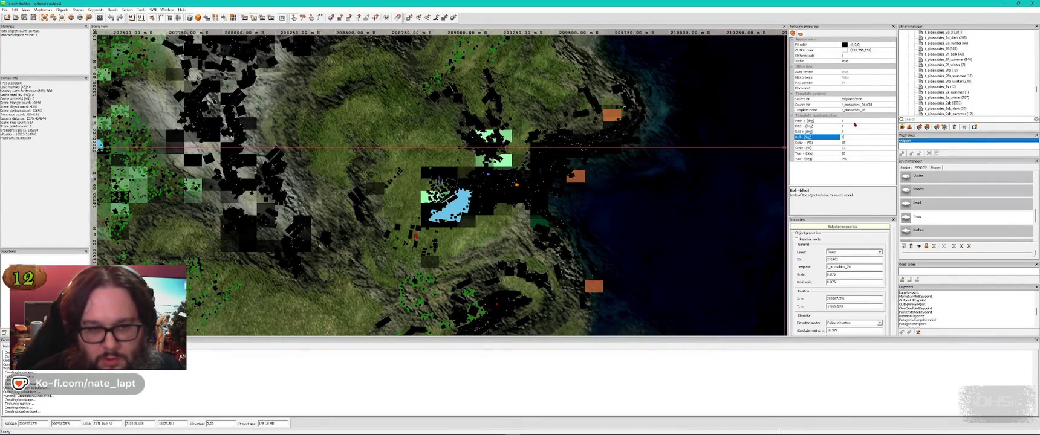
pyautogui.hotkey('alt', 'Tab')
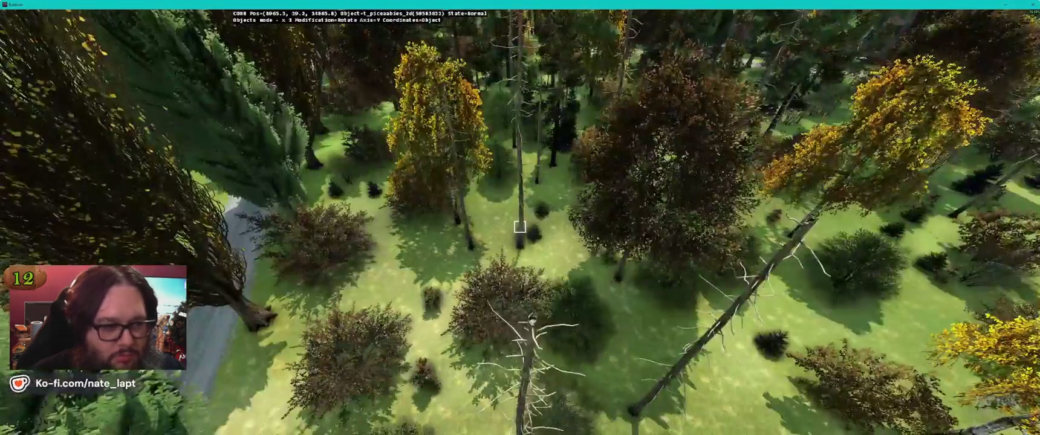
pyautogui.press('w')
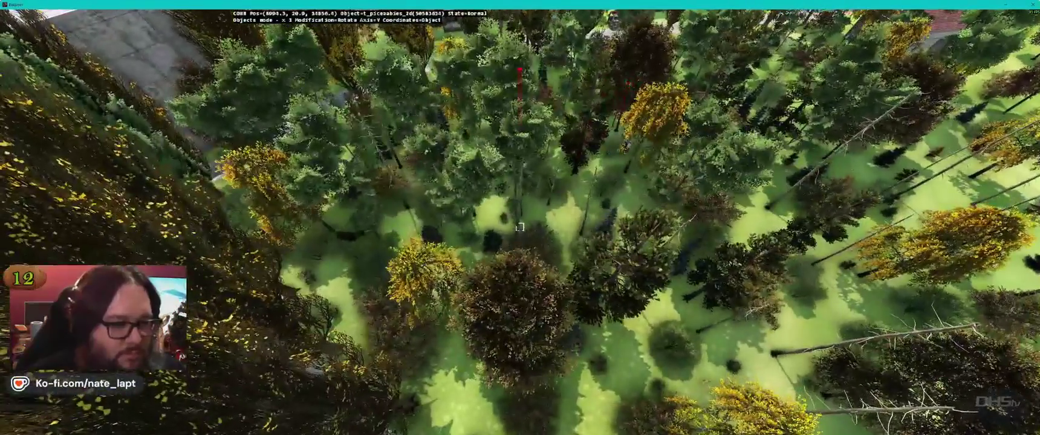
pyautogui.press('s')
pyautogui.press('d')
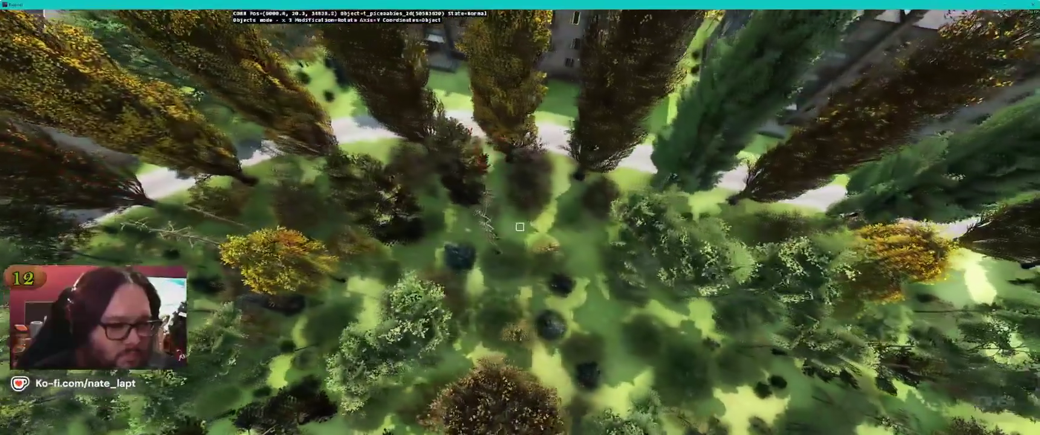
pyautogui.press('s')
pyautogui.press('s')
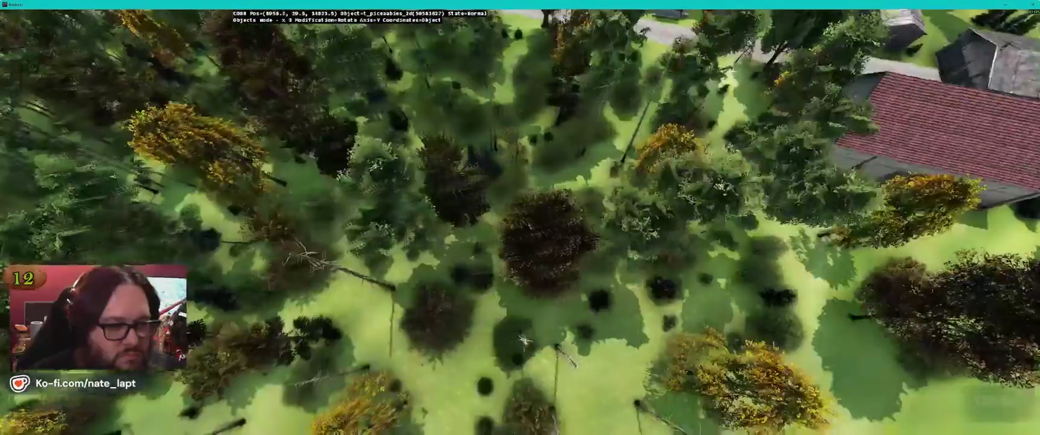
pyautogui.press('s')
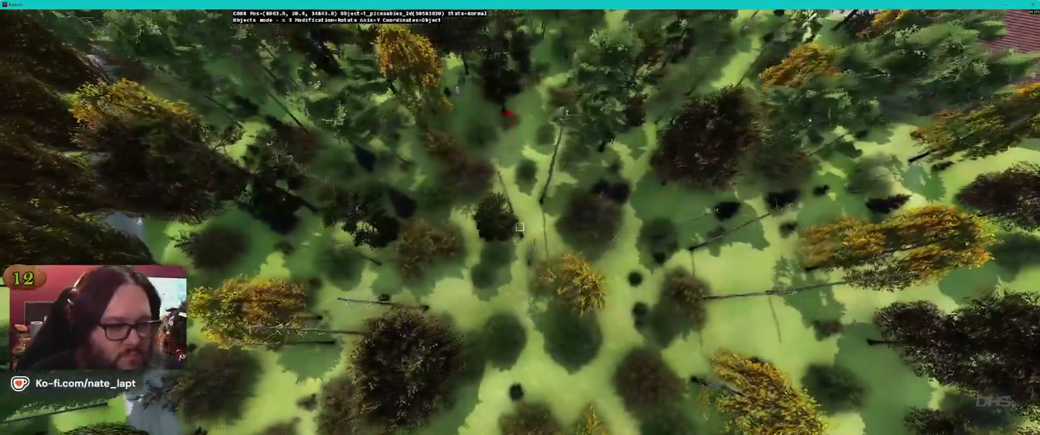
pyautogui.press('s')
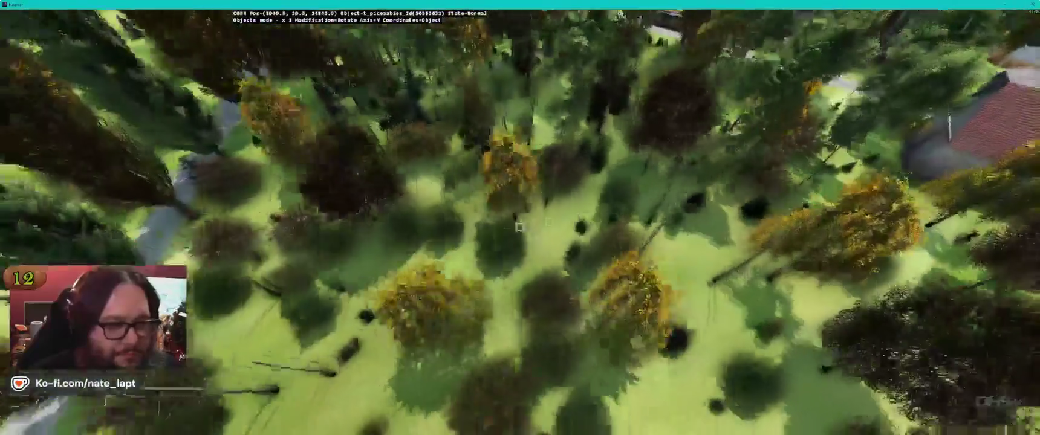
pyautogui.press('w')
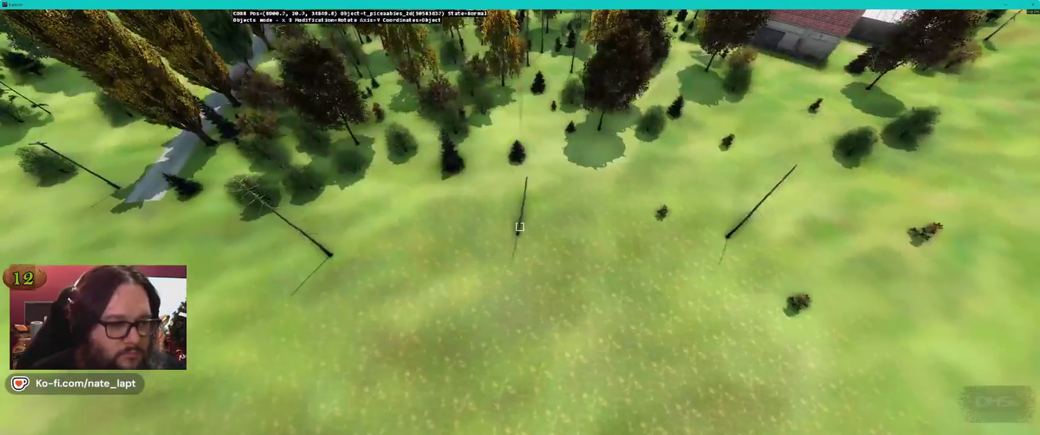
pyautogui.press('w')
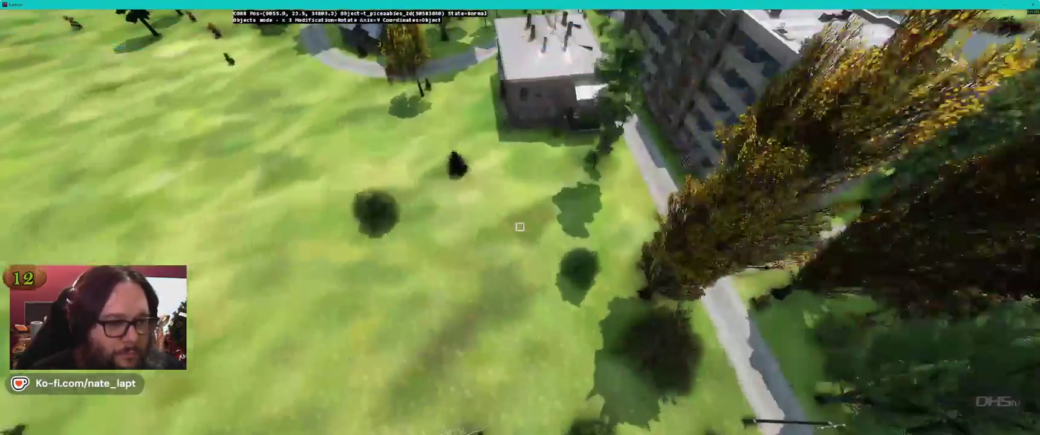
pyautogui.press('s')
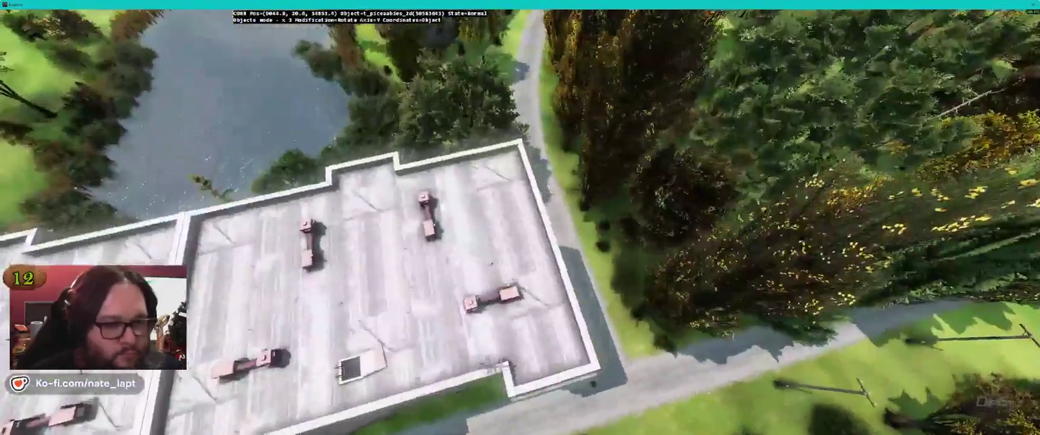
pyautogui.press('s')
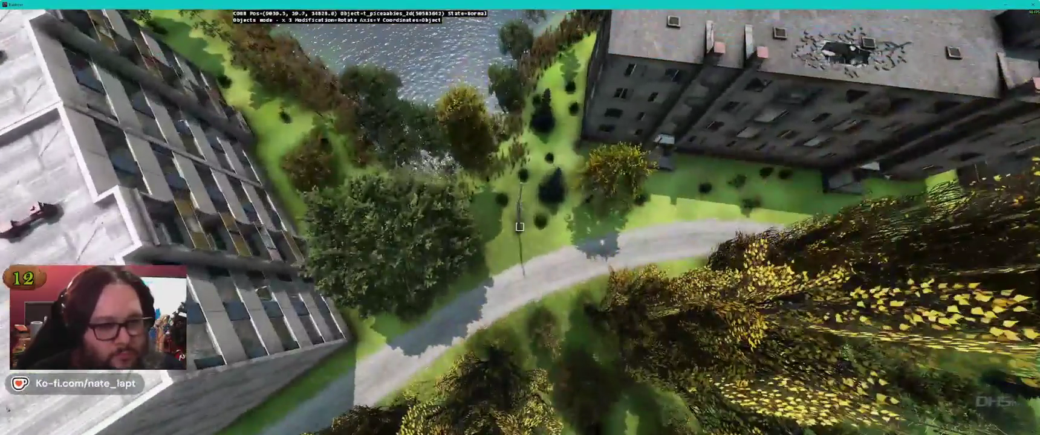
pyautogui.press('s')
pyautogui.press('s')
pyautogui.press('s')
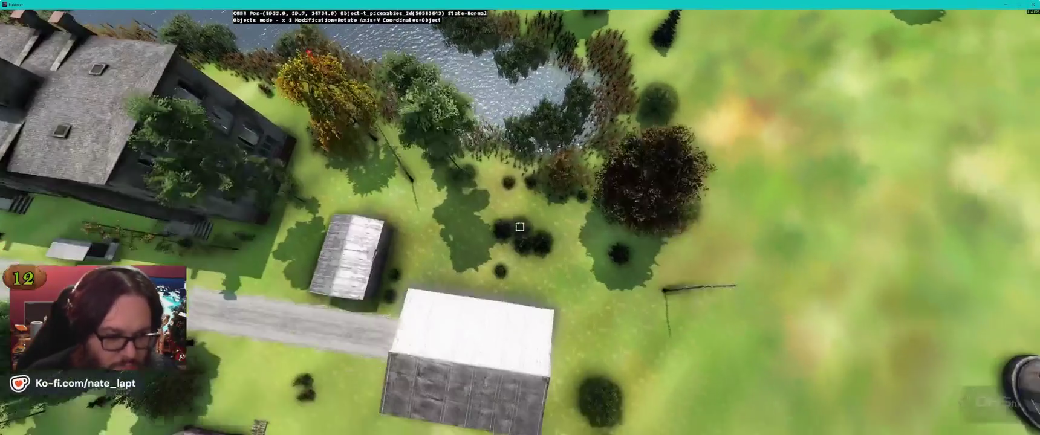
pyautogui.press('s')
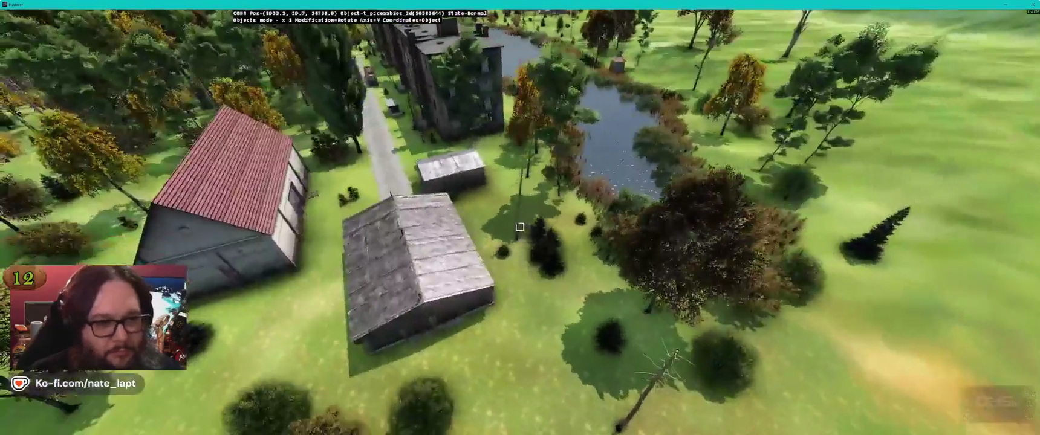
pyautogui.press('w')
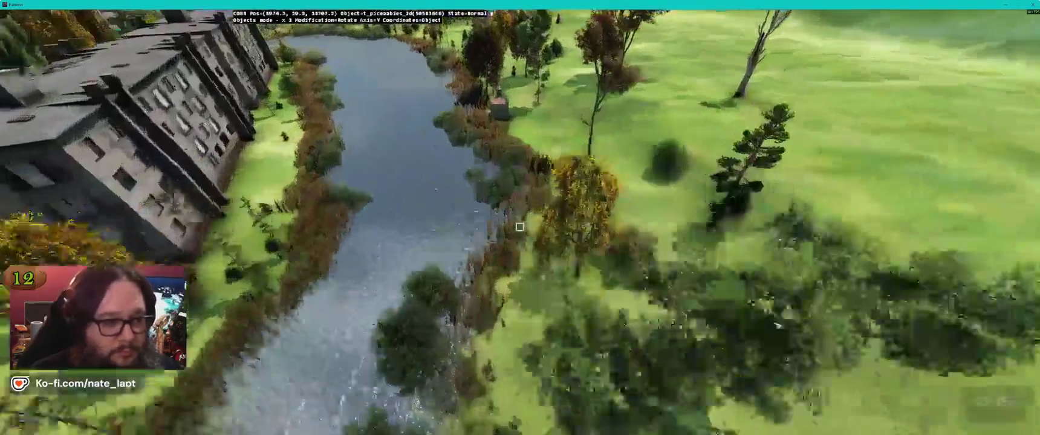
pyautogui.press('s')
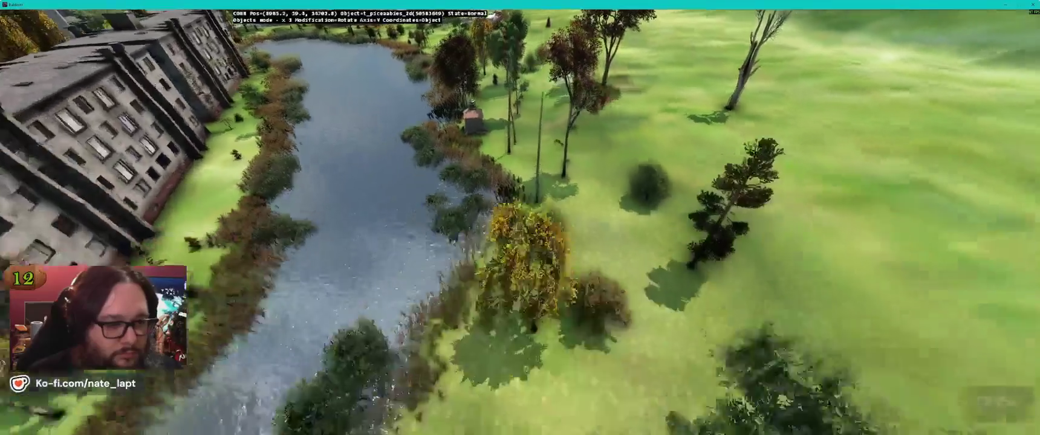
pyautogui.press('w')
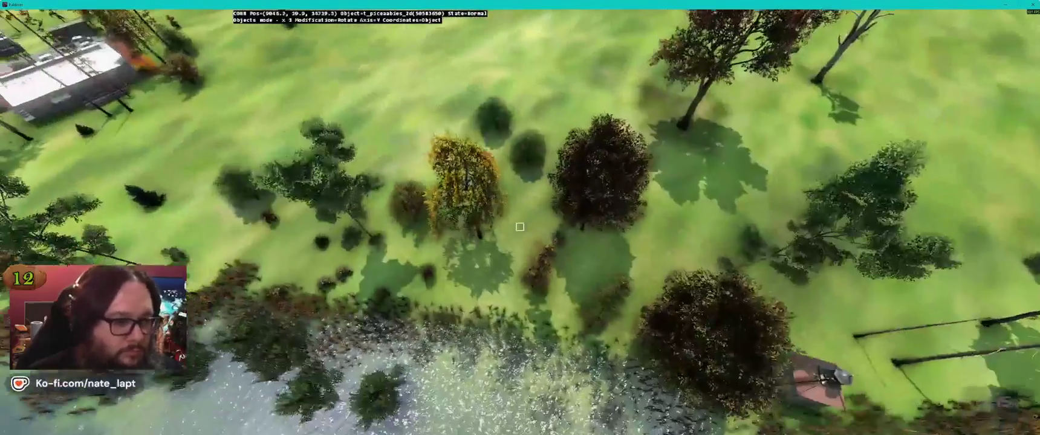
pyautogui.press('w')
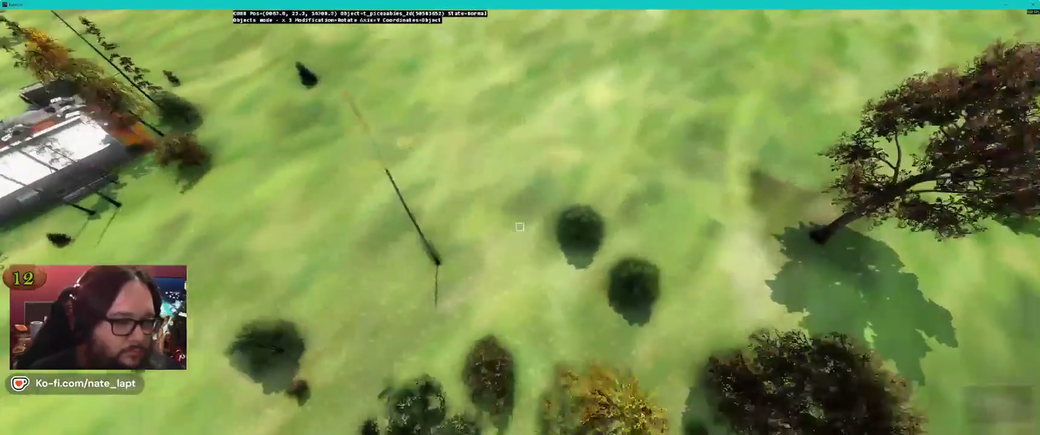
pyautogui.press('w')
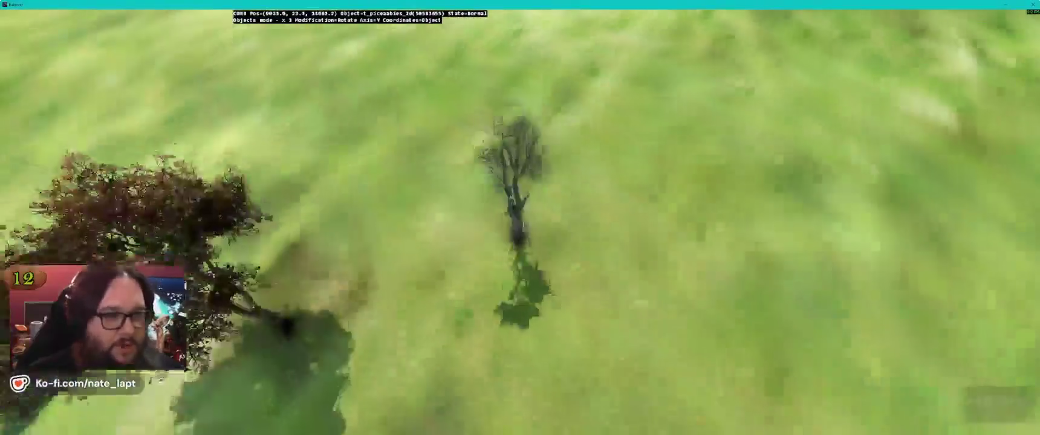
pyautogui.press('w')
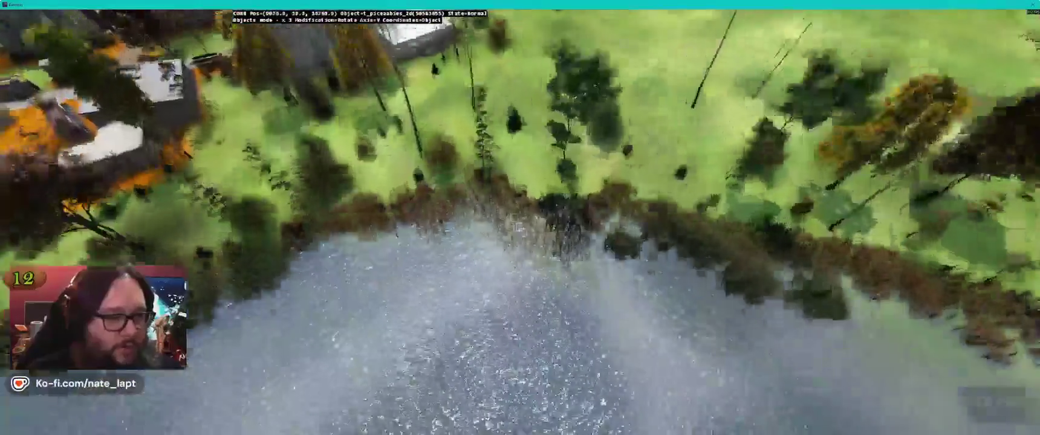
pyautogui.press('w')
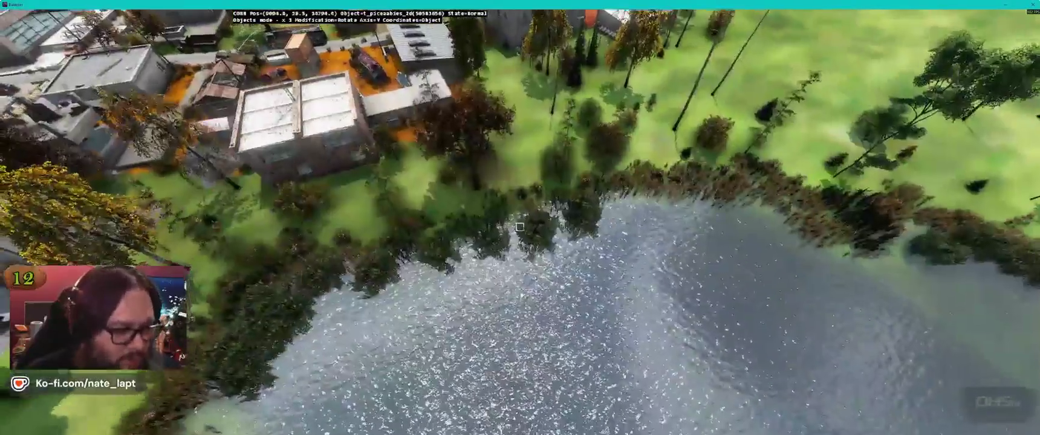
pyautogui.press('w')
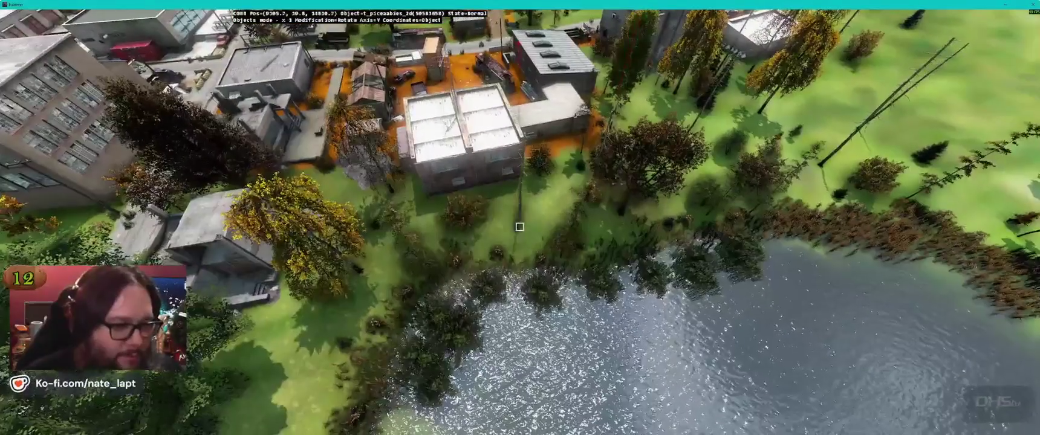
pyautogui.press('w')
pyautogui.press('w')
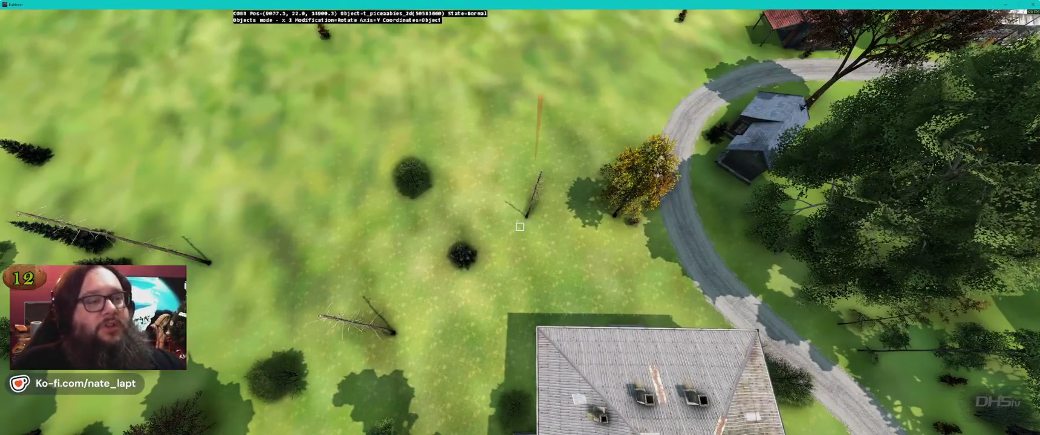
pyautogui.press('w')
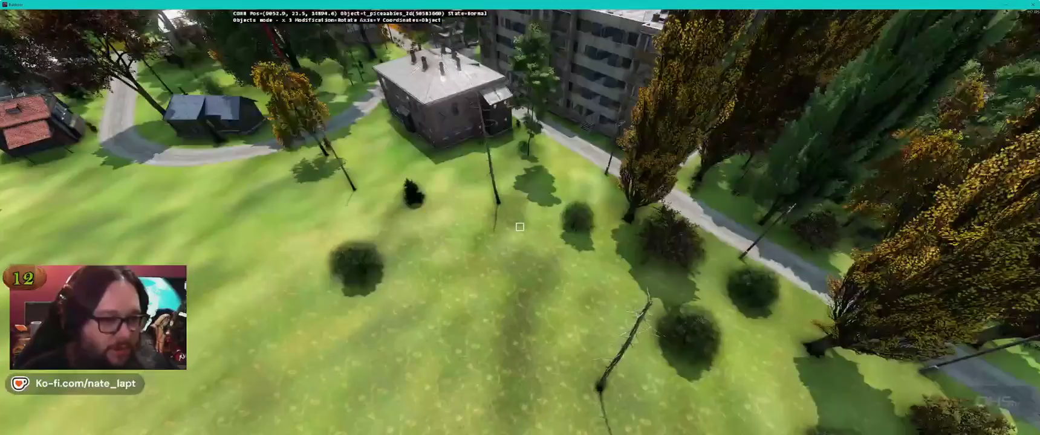
pyautogui.press('w')
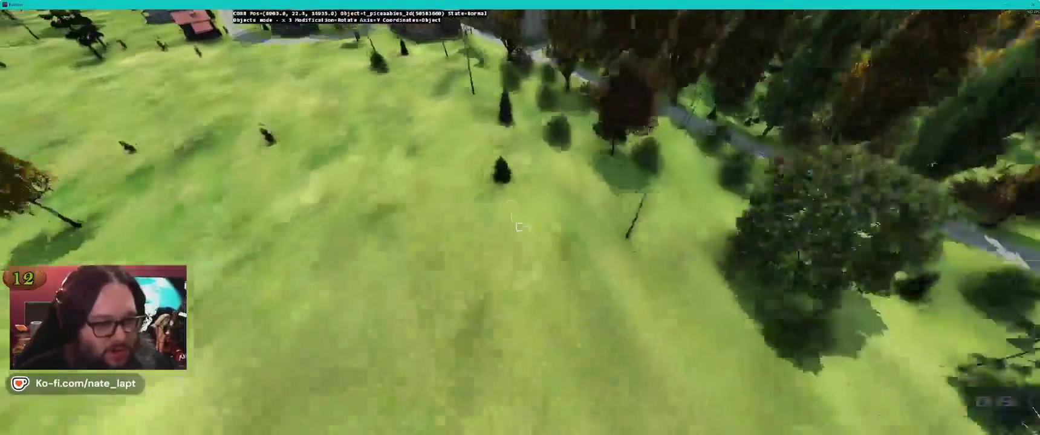
pyautogui.press('w')
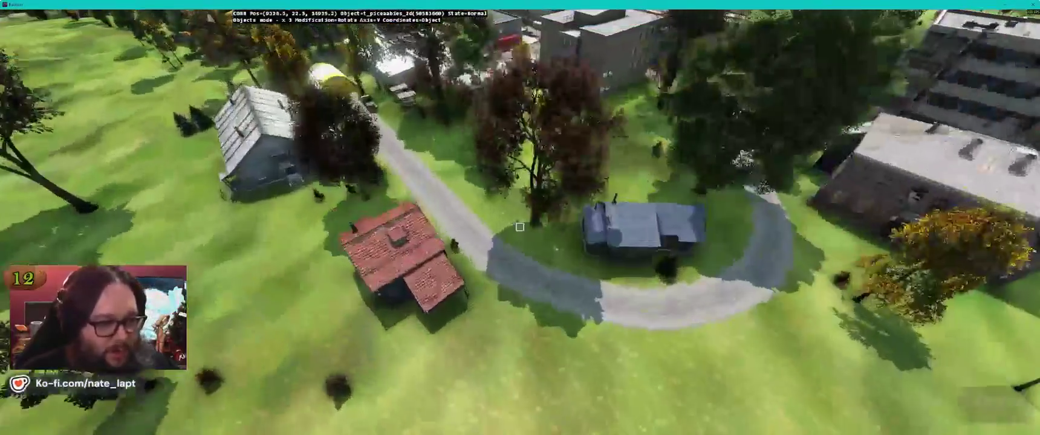
pyautogui.press('w')
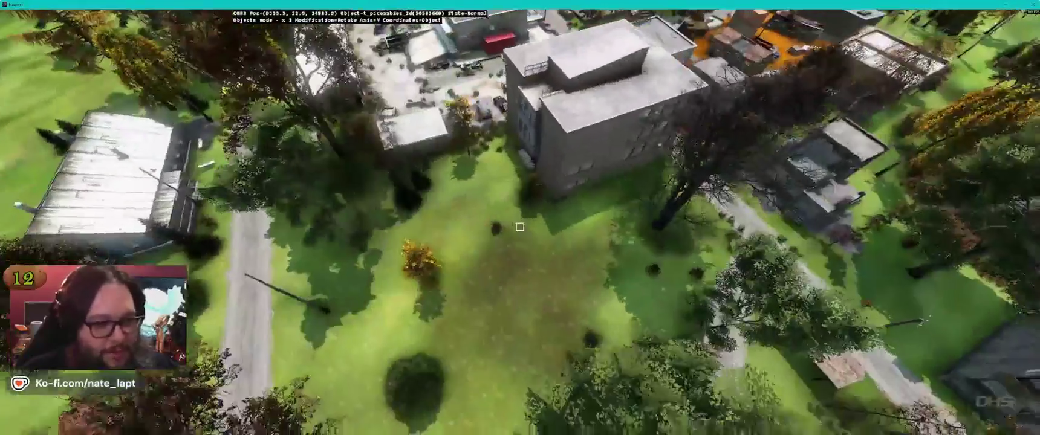
pyautogui.press('w')
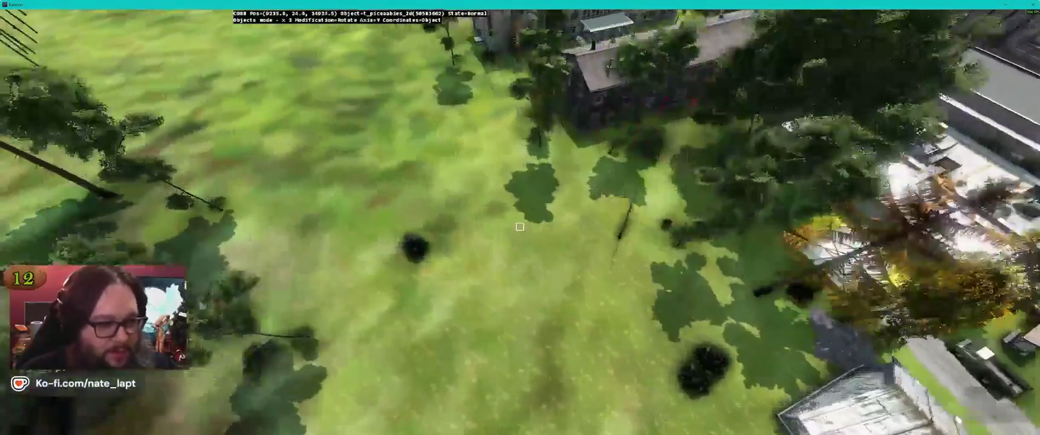
pyautogui.press('w')
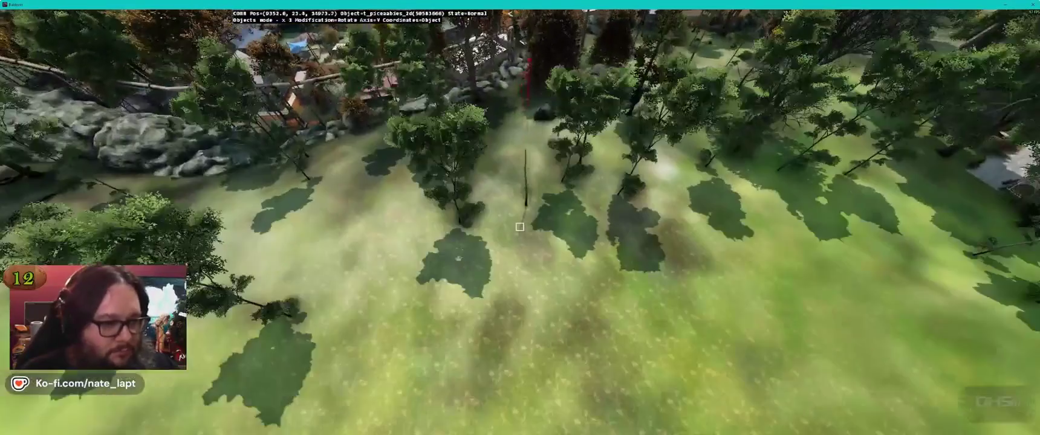
pyautogui.press('w')
pyautogui.press('w')
pyautogui.press('w')
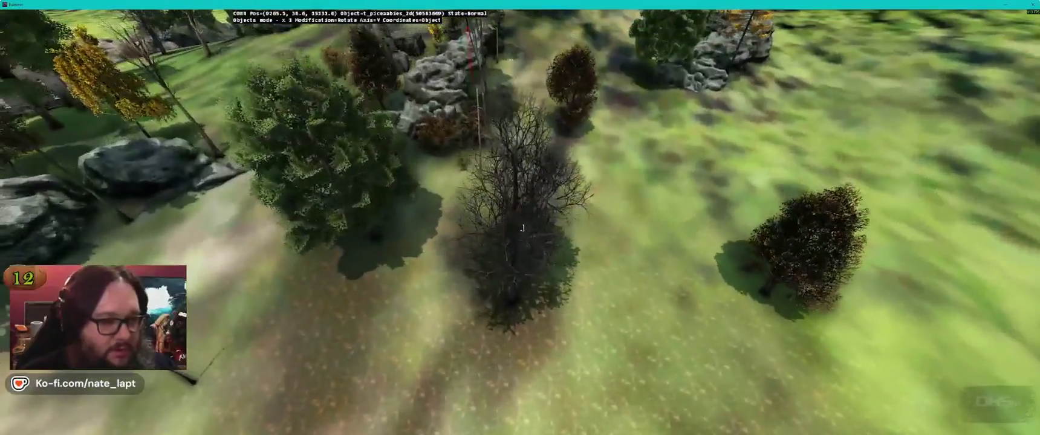
pyautogui.press('w')
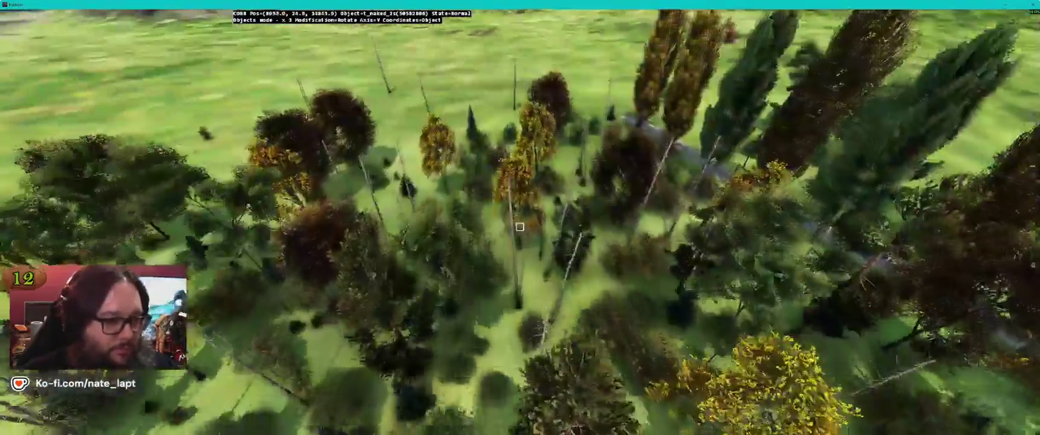
pyautogui.press('w')
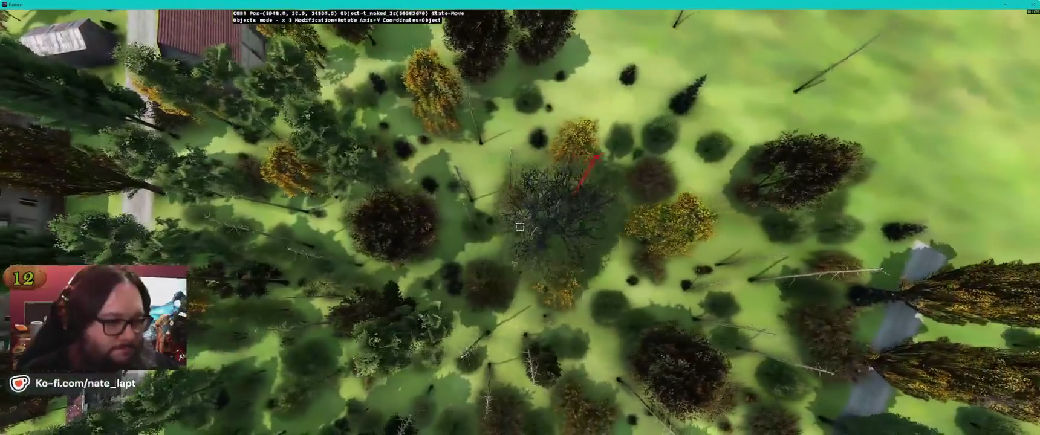
pyautogui.press('w')
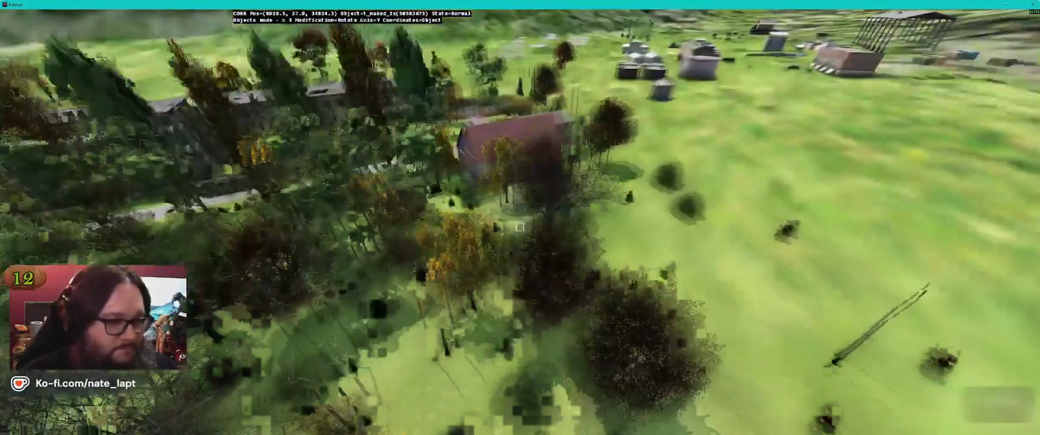
pyautogui.press('w')
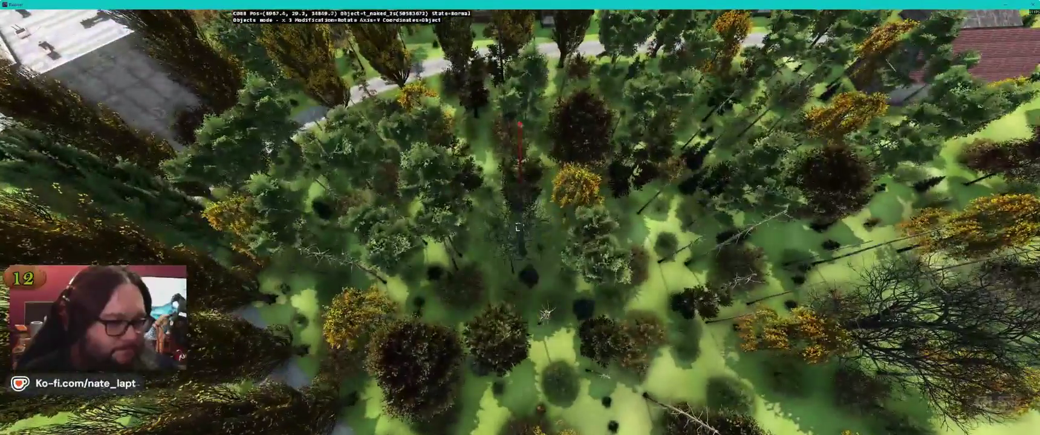
pyautogui.press('w')
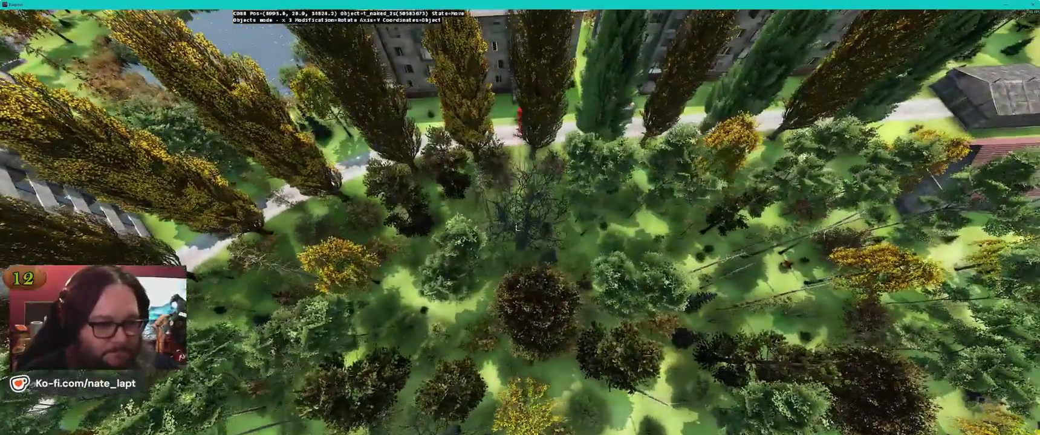
pyautogui.press('d')
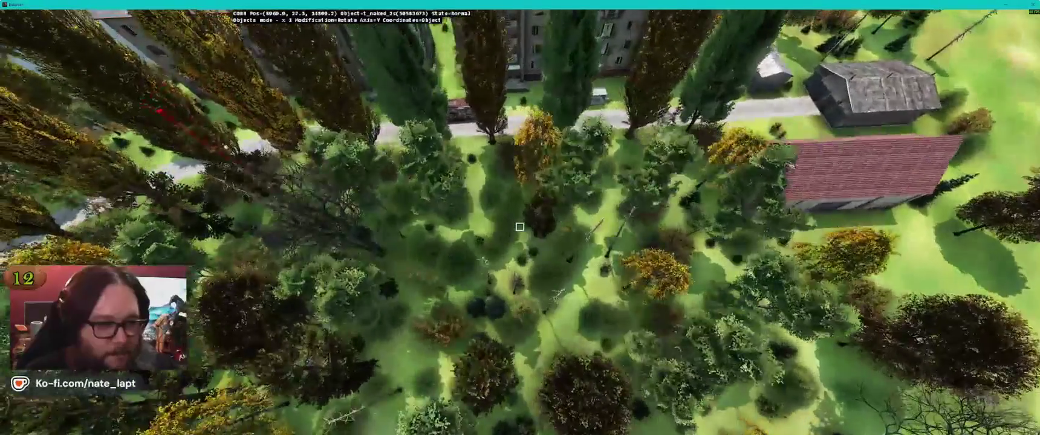
pyautogui.press('w')
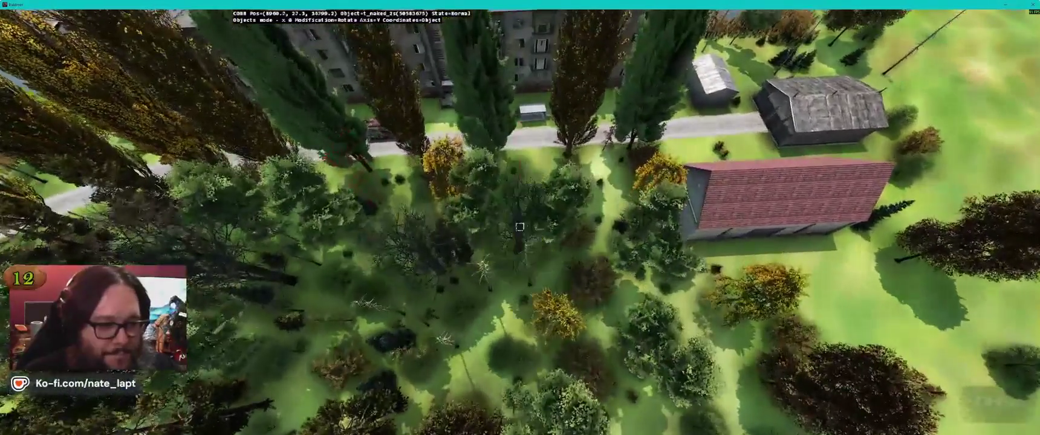
pyautogui.press('w')
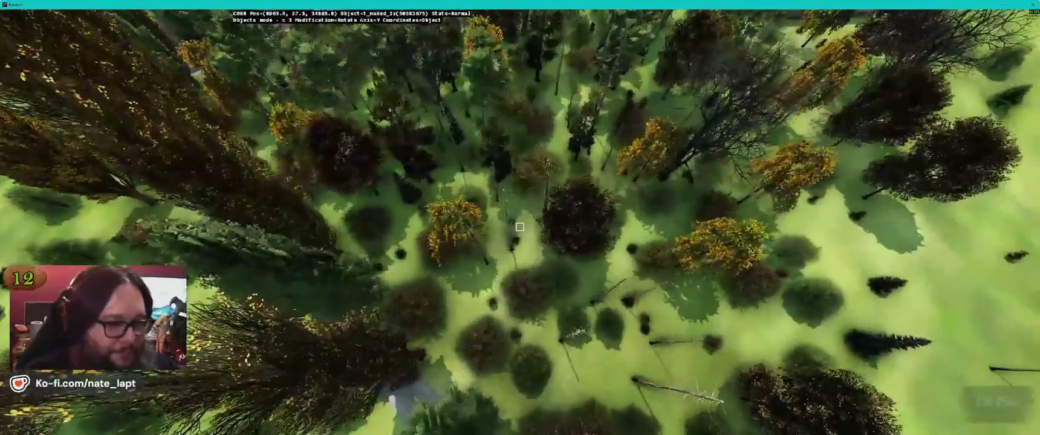
pyautogui.press('w')
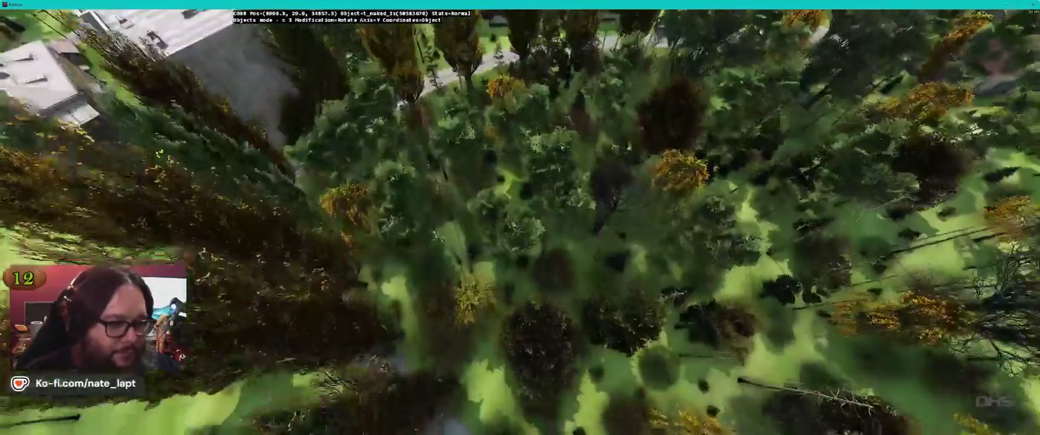
pyautogui.press('w')
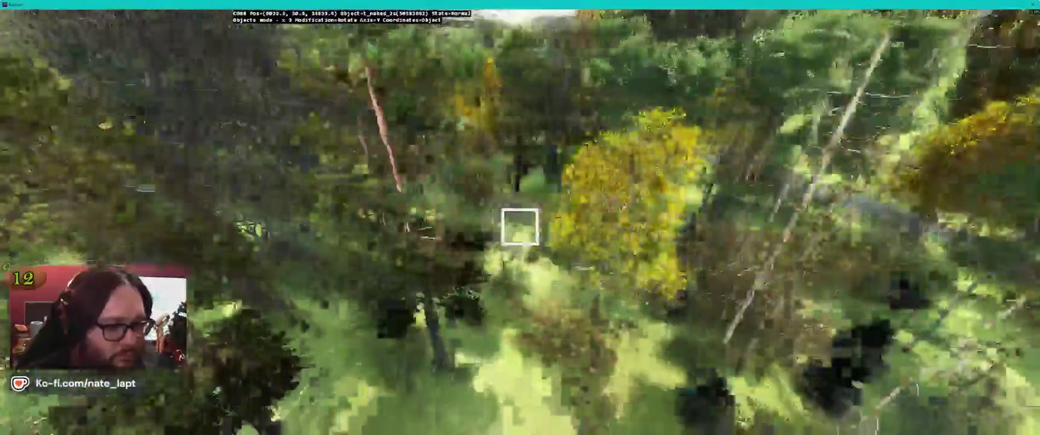
pyautogui.press('w')
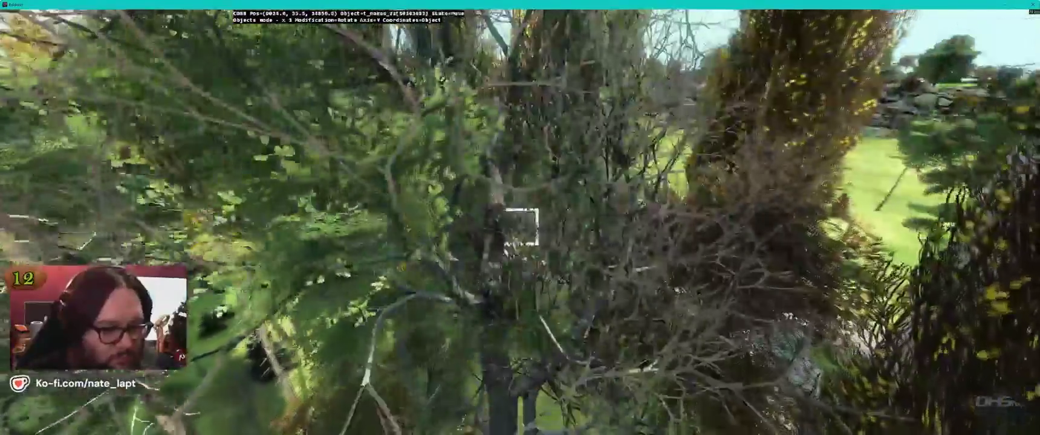
pyautogui.press('w')
pyautogui.press('w')
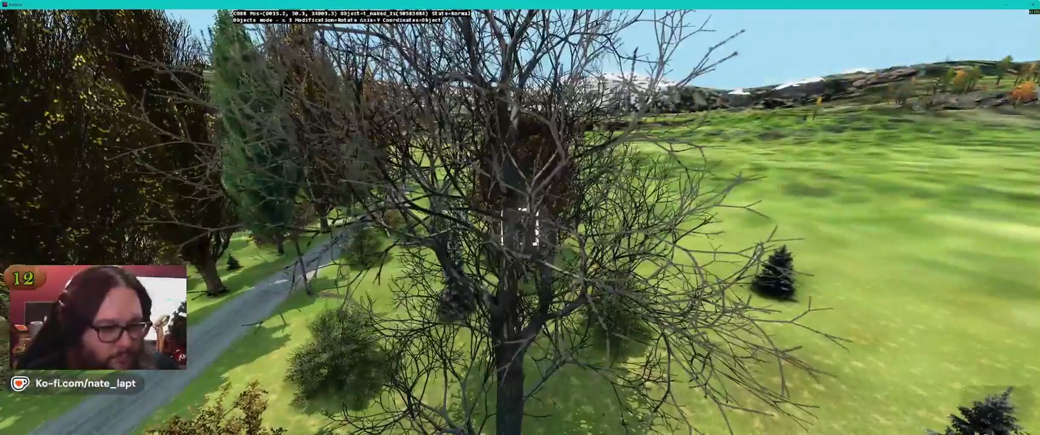
pyautogui.press('w')
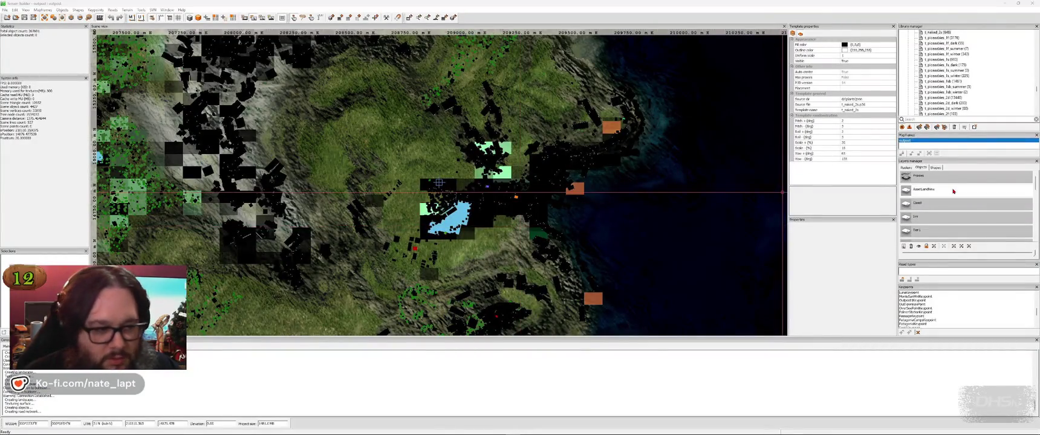
# Move the beech tree beside the road in the 3D preview.
pyautogui.hotkey('alt', 'Tab')
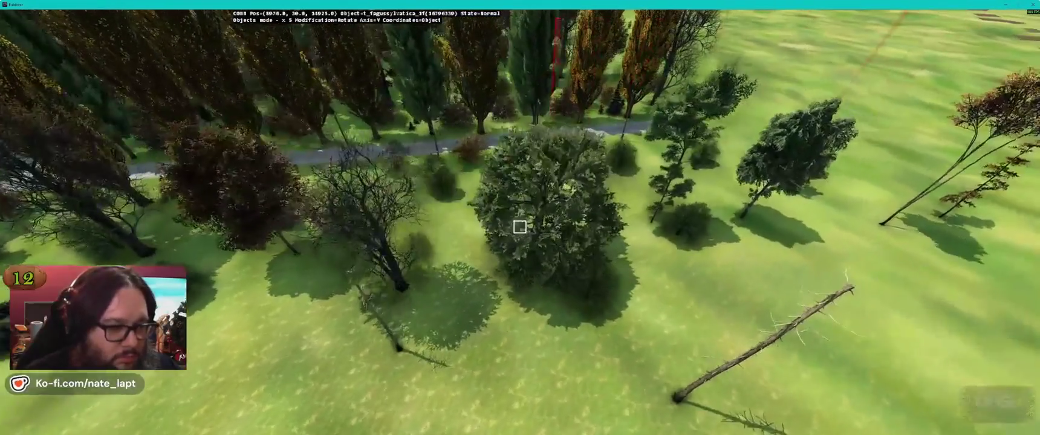
pyautogui.moveTo(520, 227); pyautogui.dragTo(520, 226)
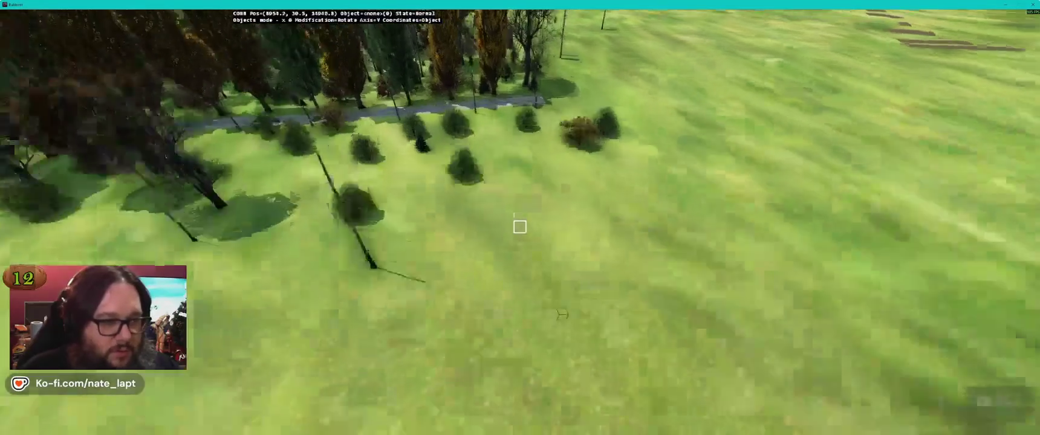
pyautogui.hotkey('alt', 'Tab')
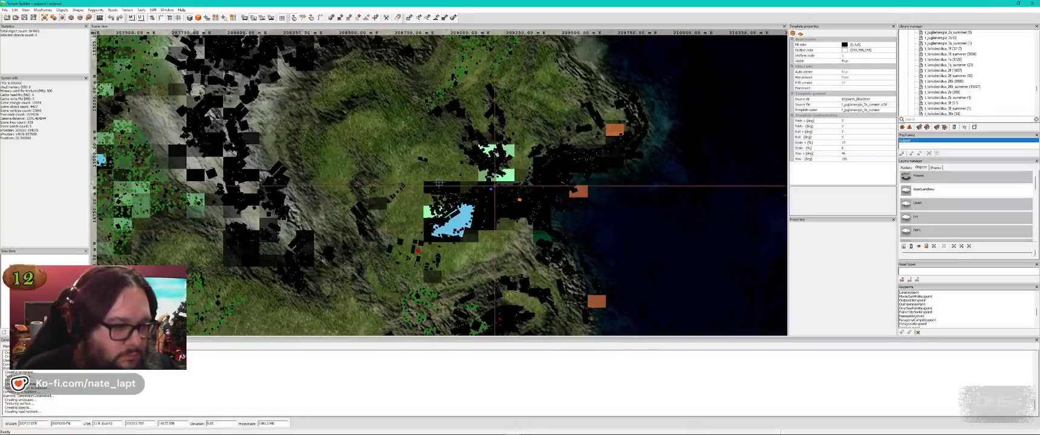
# Box-select the grassland objects west of town on the 2D map and view them in Buldozer.
pyautogui.scroll(5, 439, 184)
pyautogui.moveTo(366, 126); pyautogui.dragTo(545, 230)
pyautogui.scroll(-2, 412, 145)
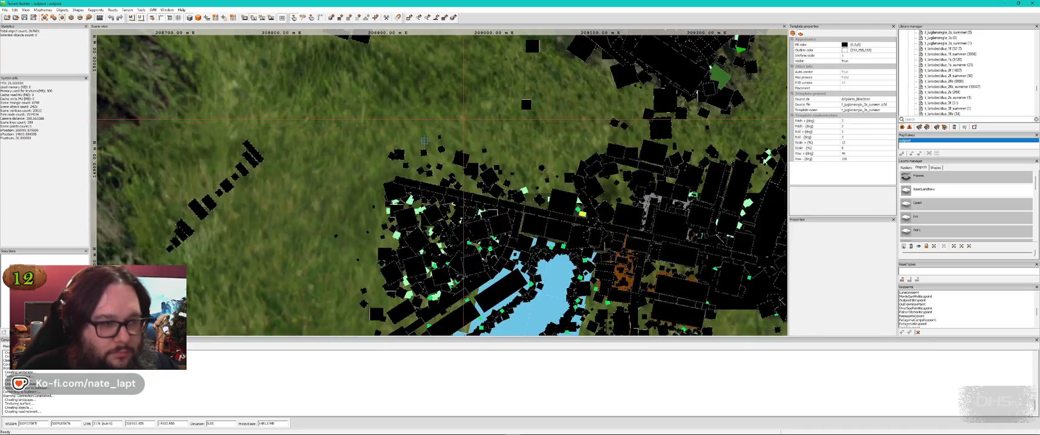
pyautogui.hotkey('alt', 'Tab')
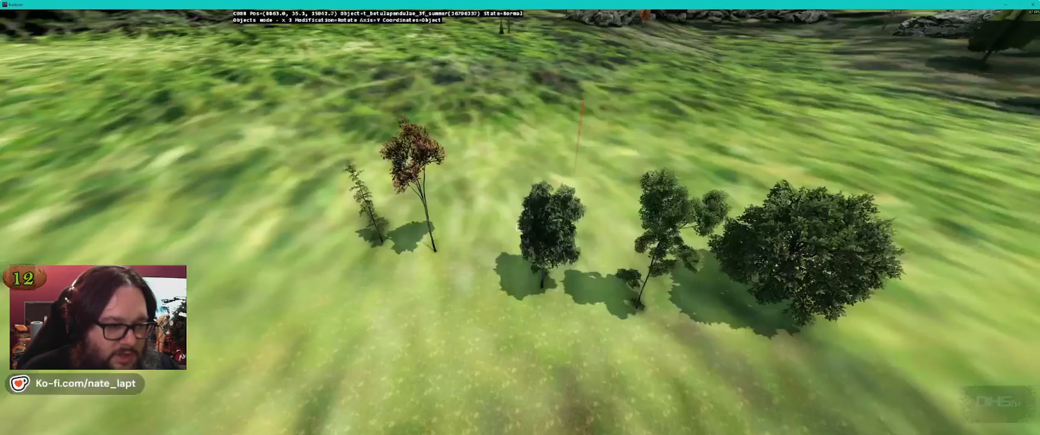
# Insert a beech tree near the wooden planks, set its Layer to Trees, and verify it in Buldozer.
pyautogui.press('Insert')
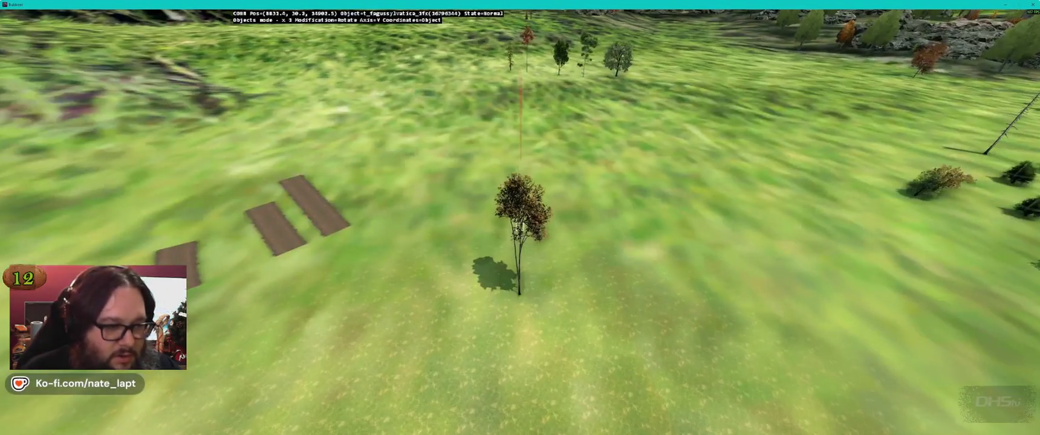
pyautogui.hotkey('alt', 'Tab')
pyautogui.click(876, 252)
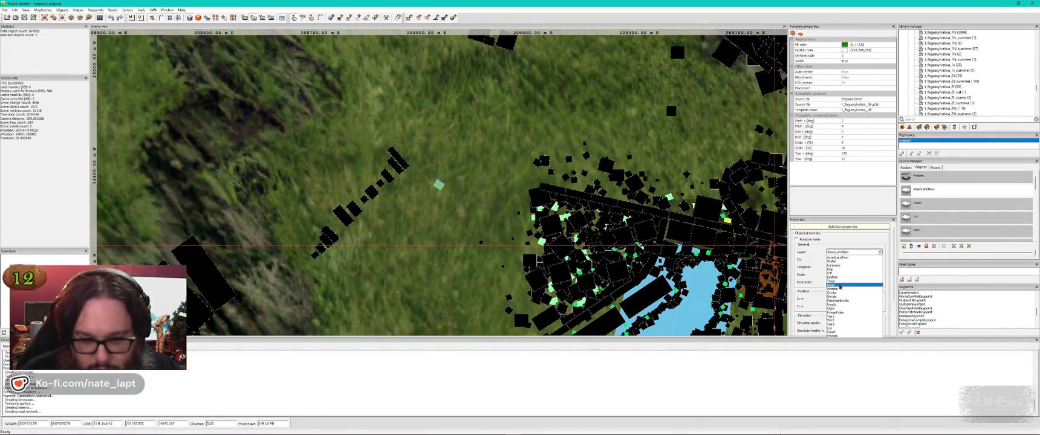
pyautogui.click(847, 282)
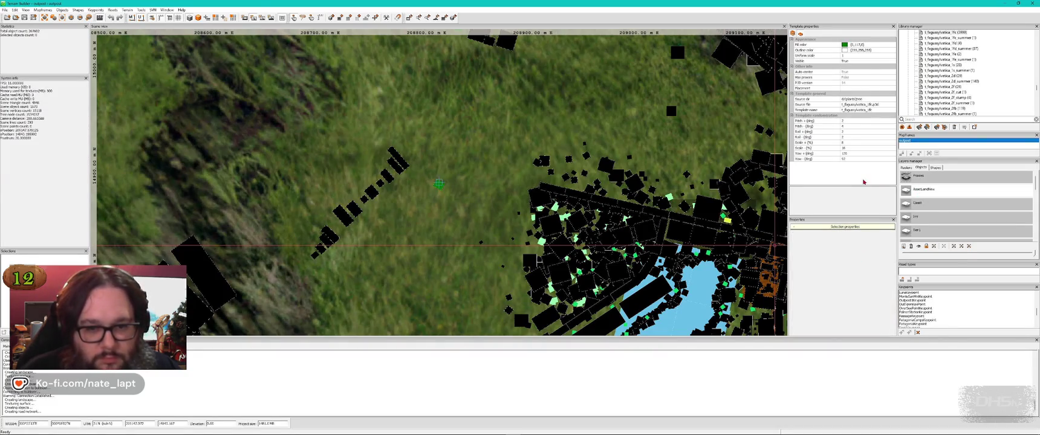
pyautogui.hotkey('alt', 'Tab')
pyautogui.hotkey('alt', 'Tab')
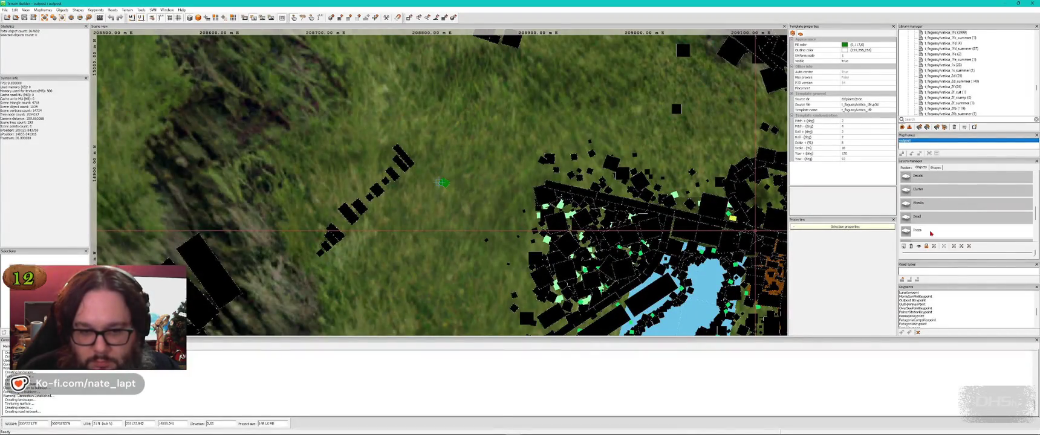
pyautogui.hotkey('alt', 'Tab')
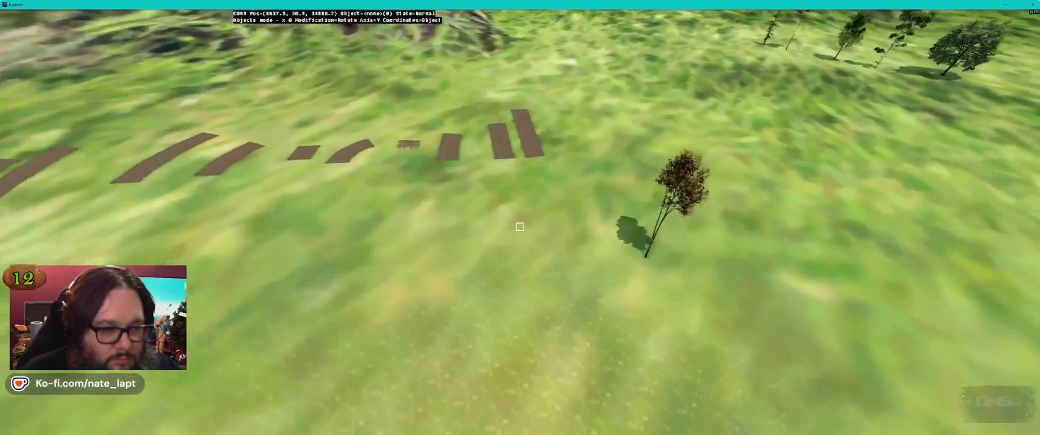
pyautogui.hotkey('alt', 'Tab')
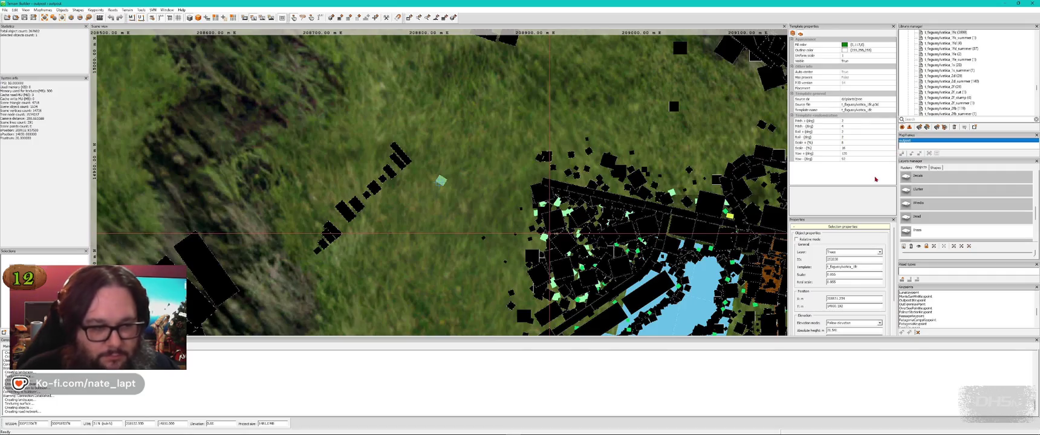
pyautogui.hotkey('alt', 'Tab')
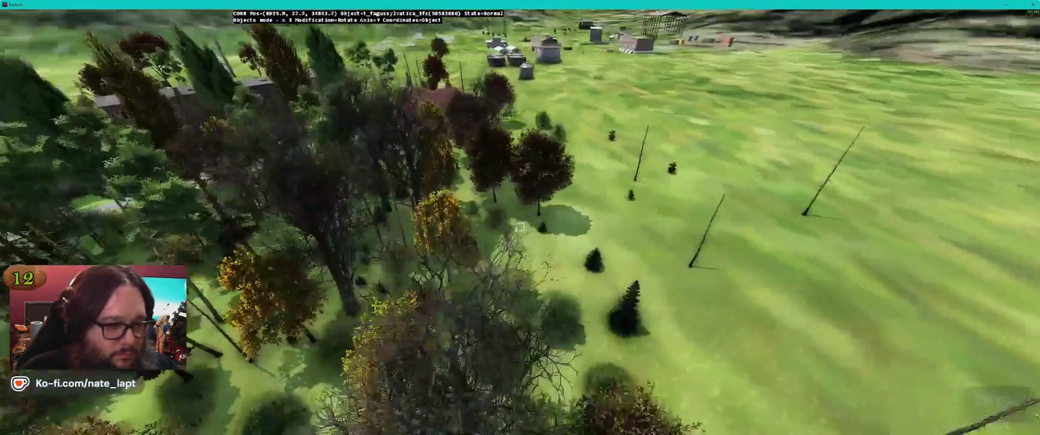
# Fly over the dense town tree cluster, back off slightly, then return to the Terrain Builder map.
pyautogui.press('w')
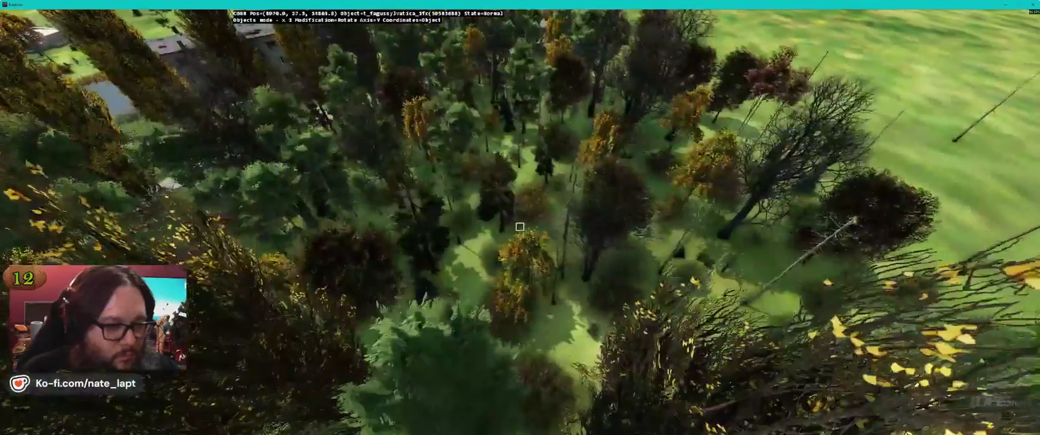
pyautogui.press('w')
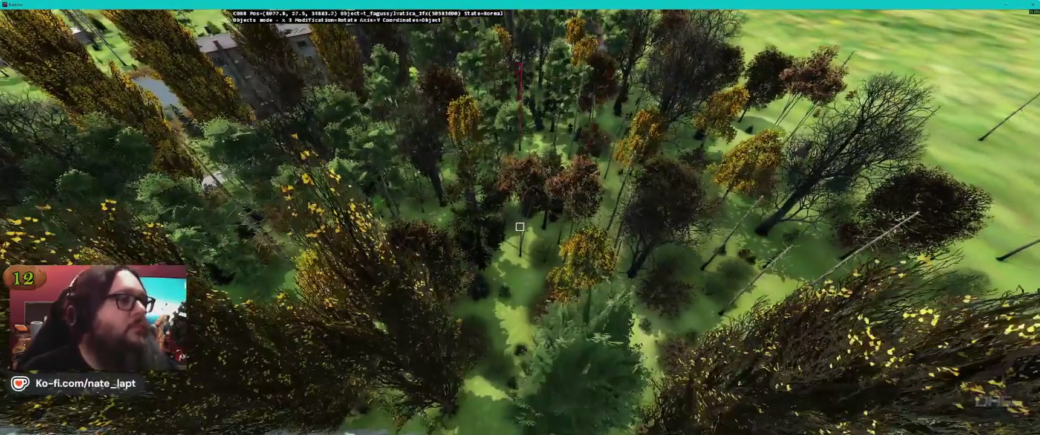
pyautogui.press('w')
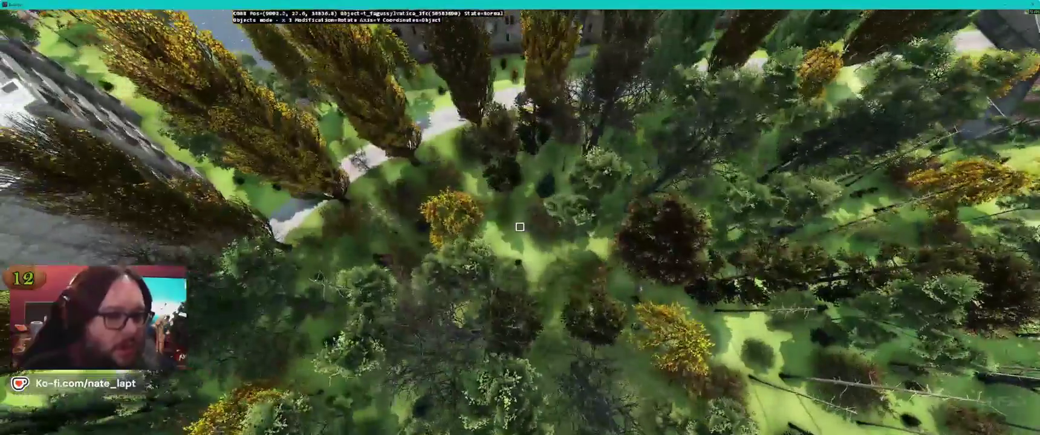
pyautogui.press('w')
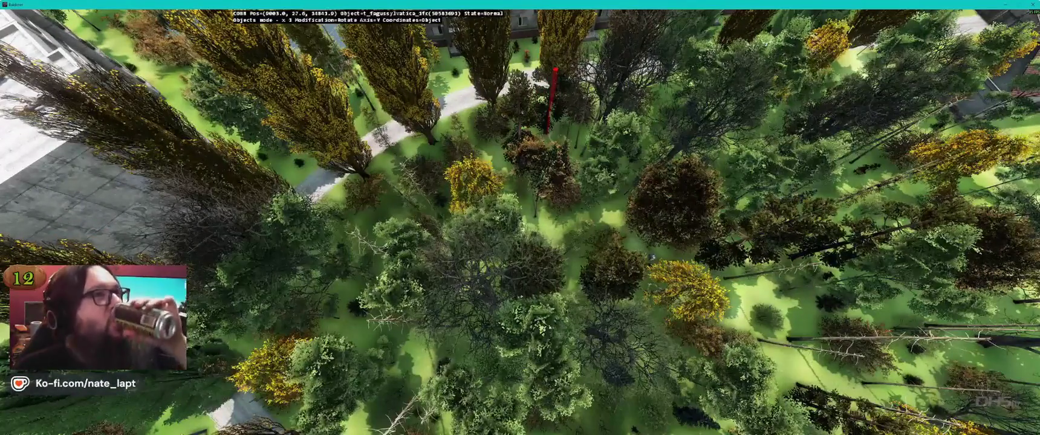
pyautogui.press('s')
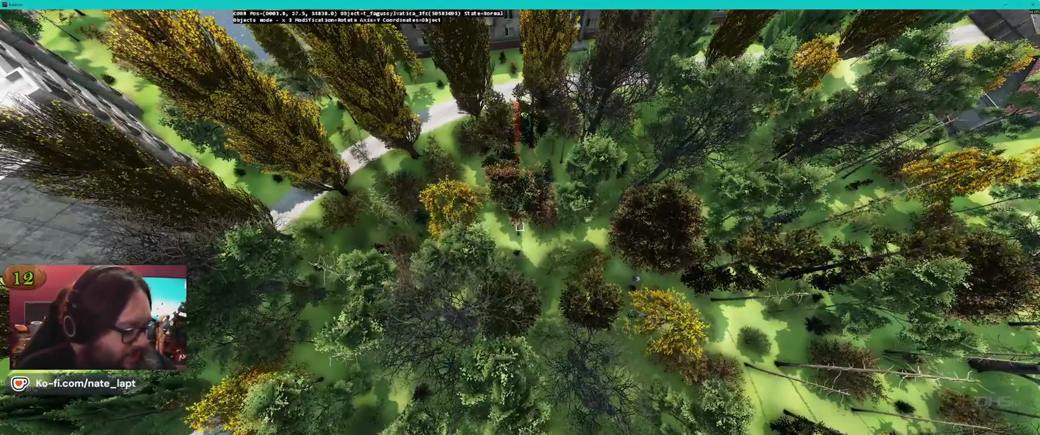
pyautogui.hotkey('alt', 'Tab')
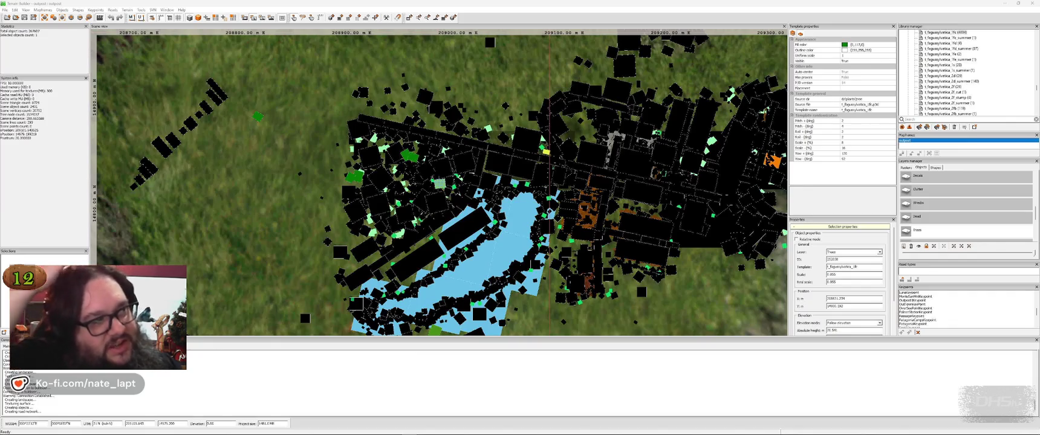
# Move a tree within the dense cluster and drop it into its new place.
pyautogui.hotkey('alt', 'Tab')
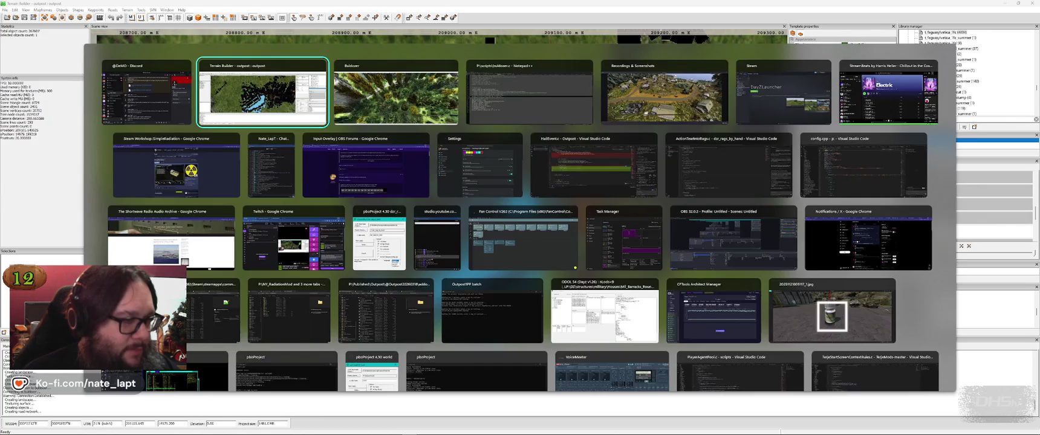
pyautogui.hotkey('alt', 'Tab')
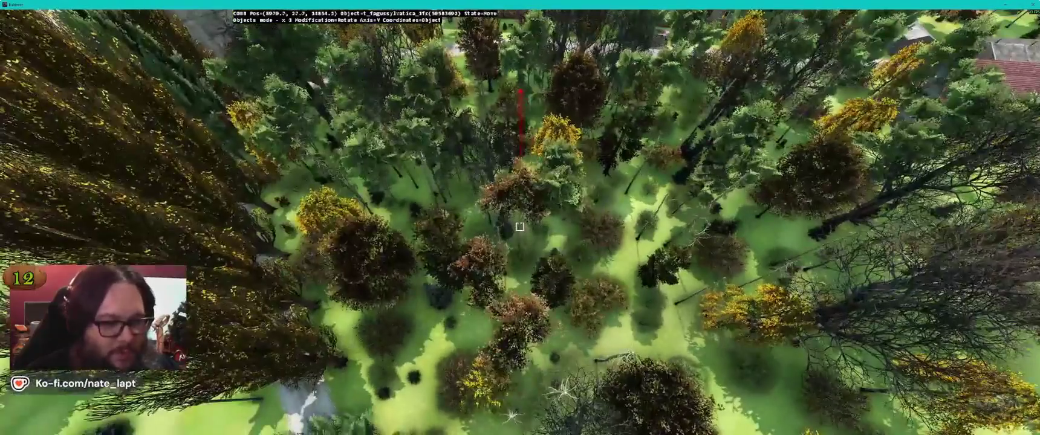
pyautogui.moveTo(520, 226); pyautogui.dragTo(520, 227)
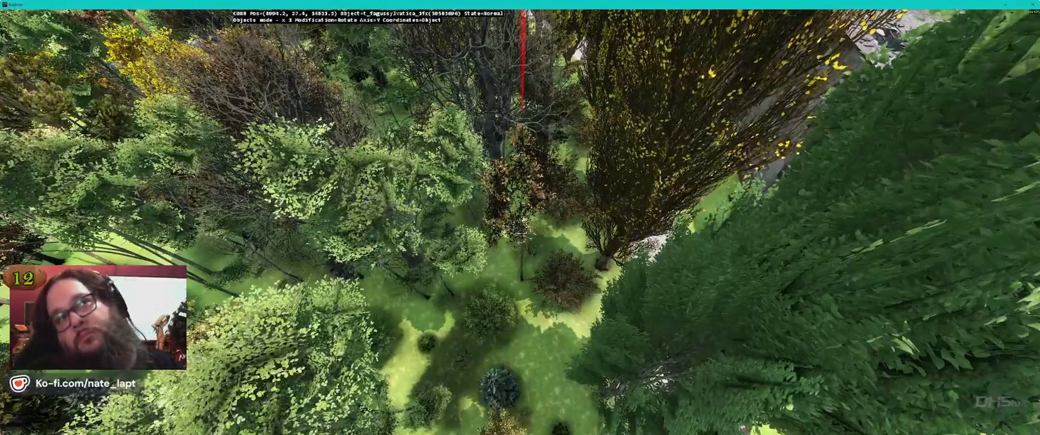
pyautogui.press('w')
pyautogui.press('w')
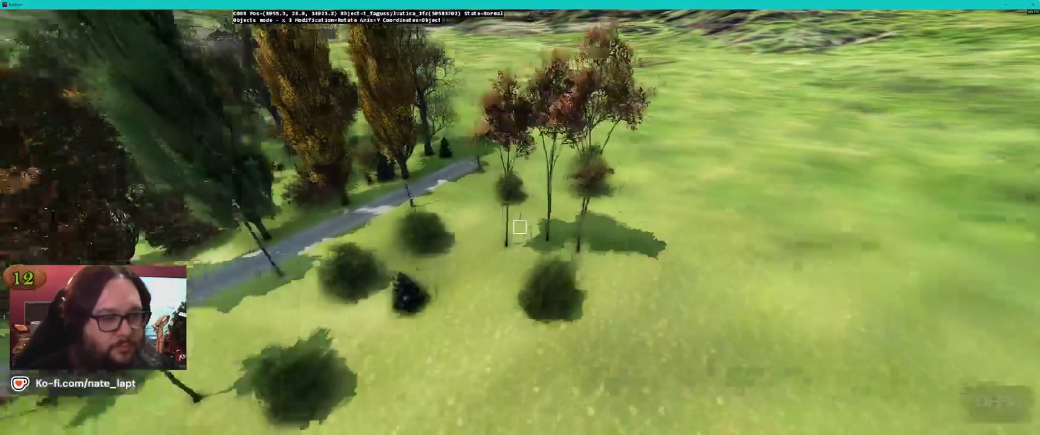
pyautogui.press('w')
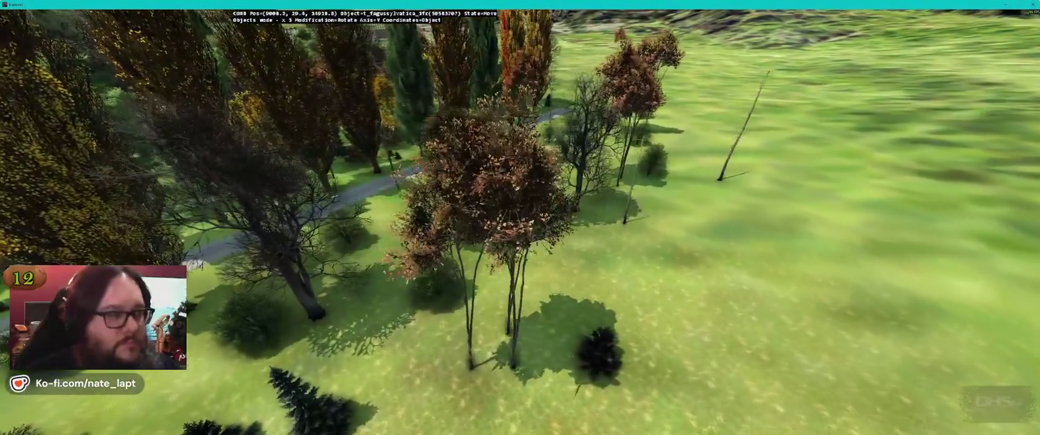
pyautogui.click(520, 227)
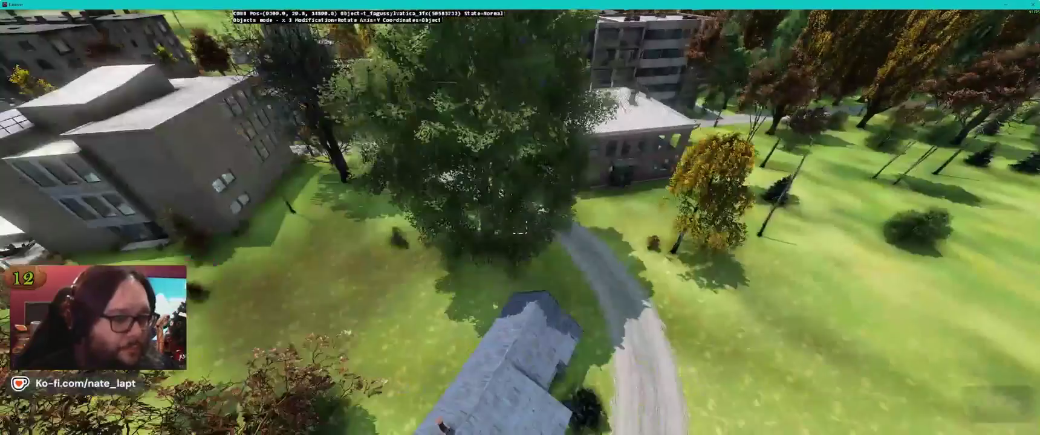
# Fly over the park, barn and red-roofed house, then return to the Terrain Builder map.
pyautogui.press('w')
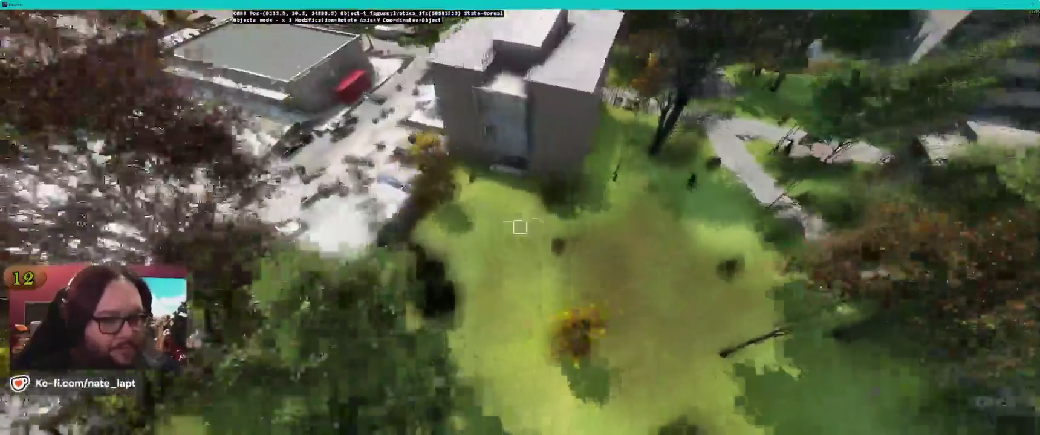
pyautogui.press('w')
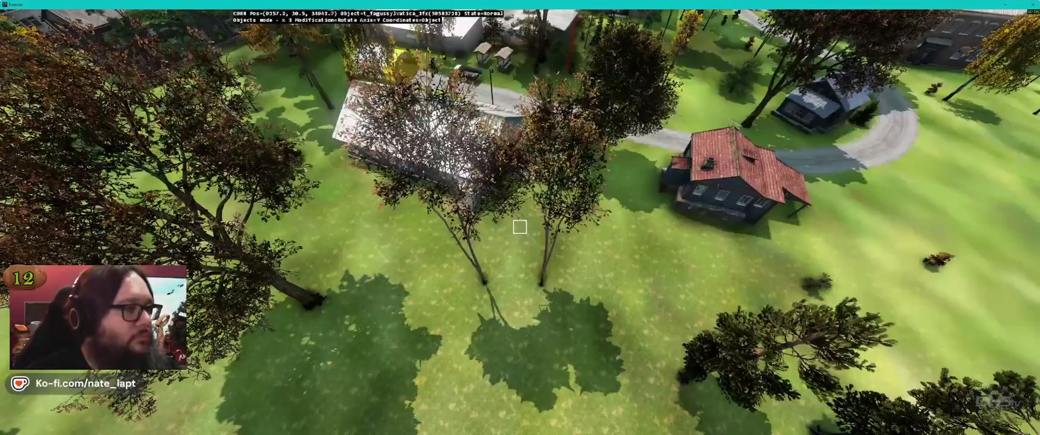
pyautogui.press('w')
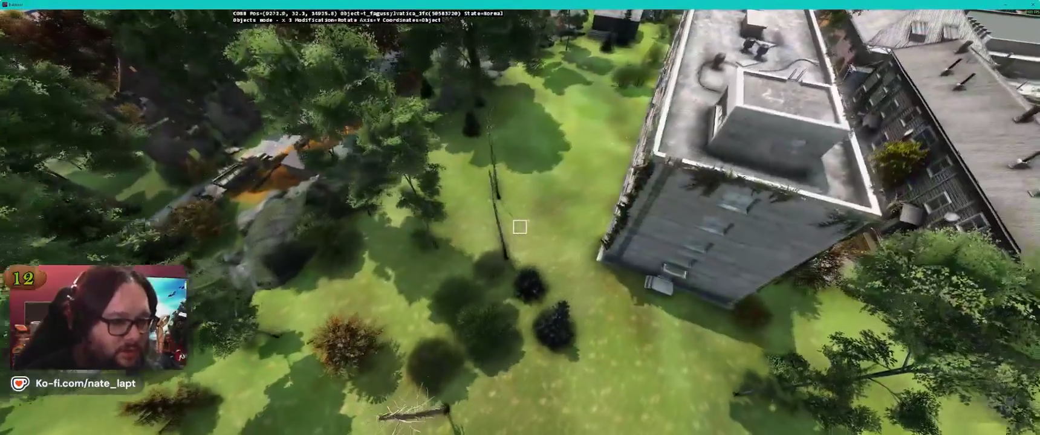
pyautogui.press('w')
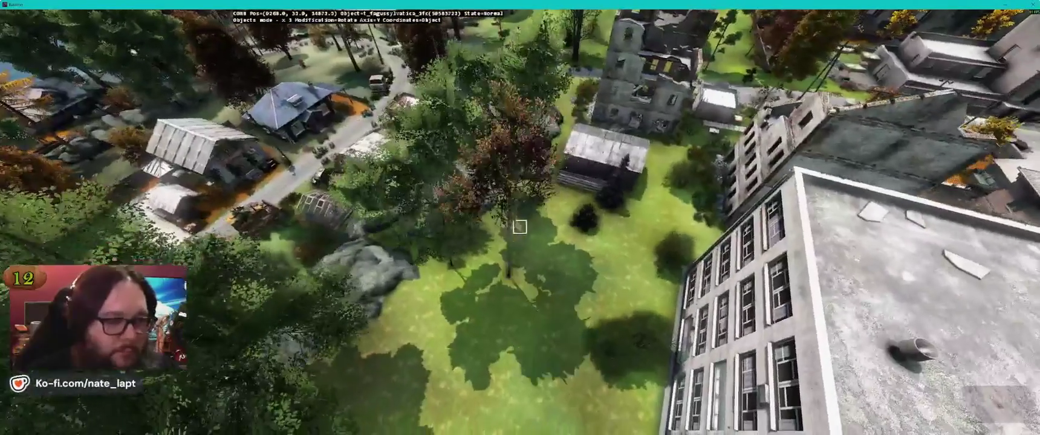
pyautogui.press('w')
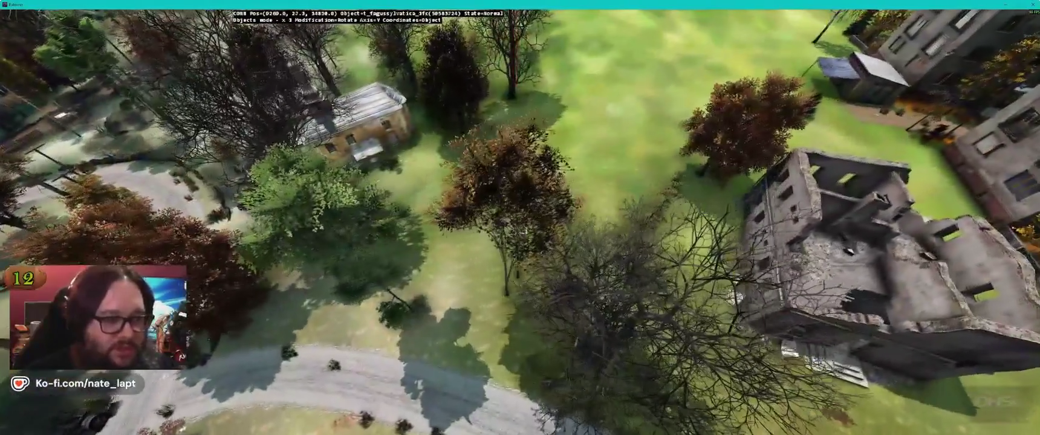
pyautogui.press('w')
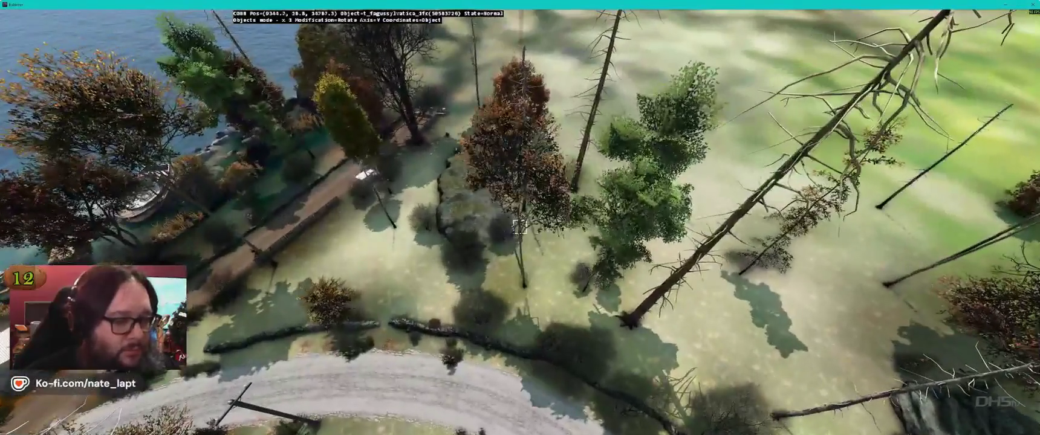
pyautogui.hotkey('alt', 'Tab')
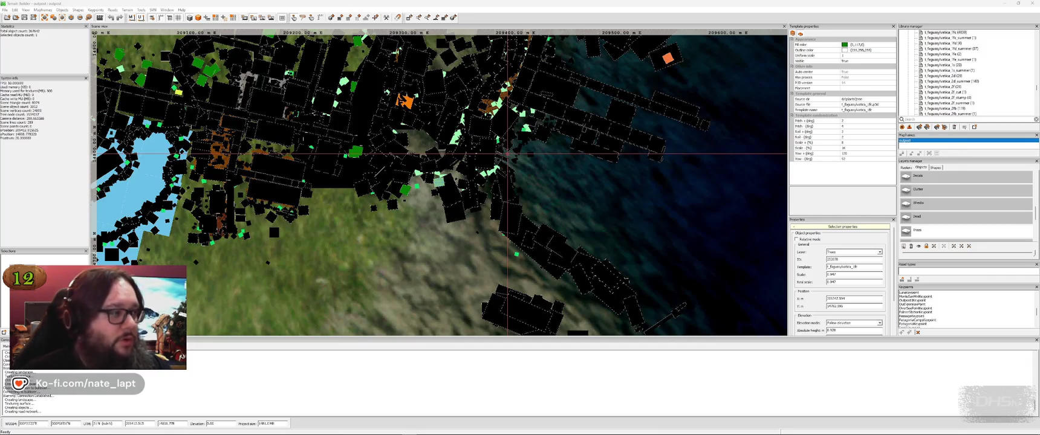
# Save the terrain project with Ctrl+S and switch to the Notepad++ to-do notes.
pyautogui.hotkey('ctrl', 's')
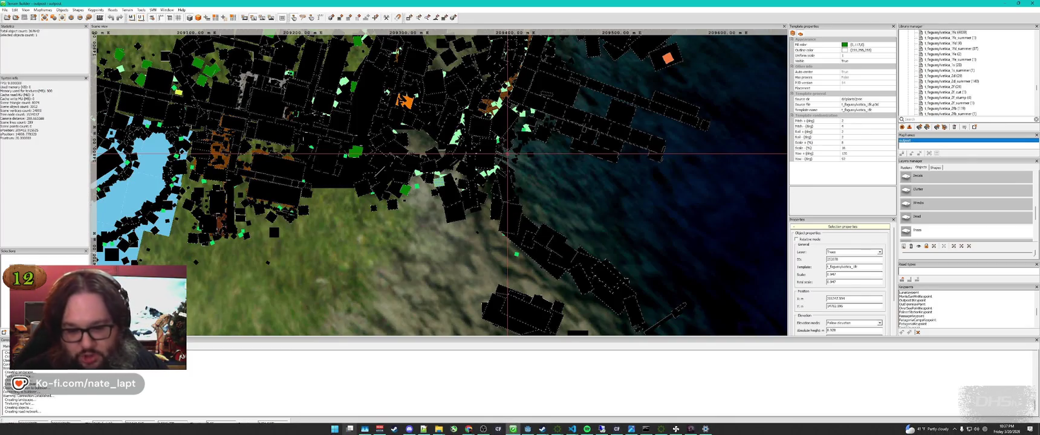
pyautogui.moveTo(350, 429)
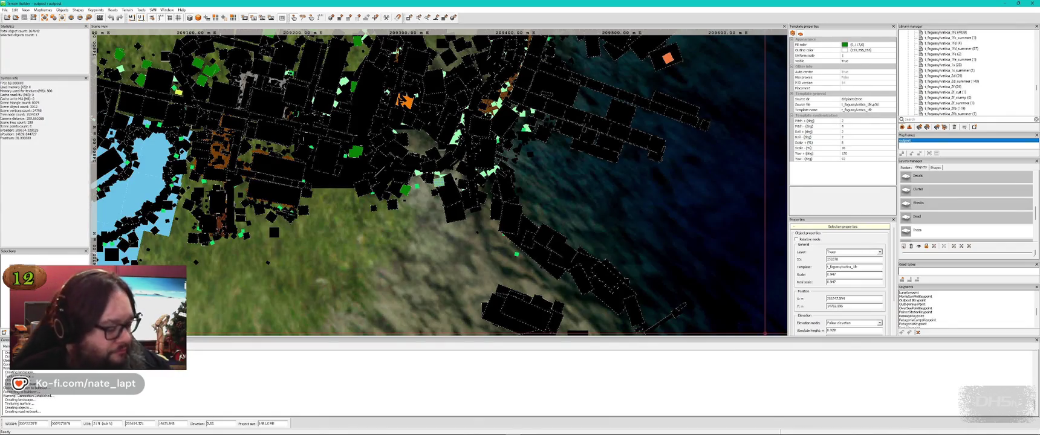
pyautogui.hotkey('alt', 'Tab')
pyautogui.hotkey('alt', 'Tab')
pyautogui.hotkey('alt', 'Tab')
pyautogui.hotkey('alt', 'Tab')
pyautogui.hotkey('ctrl', 'Tab')
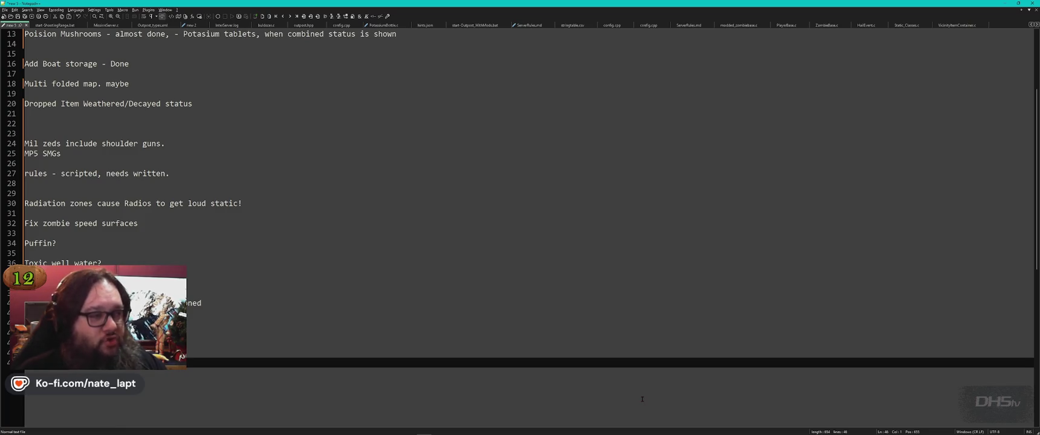
# Scroll to the top of the notes and select the 'Dropped Item Weathered/Decayed status' line.
pyautogui.scroll(2, 396, 264)
pyautogui.scroll(2, 396, 264)
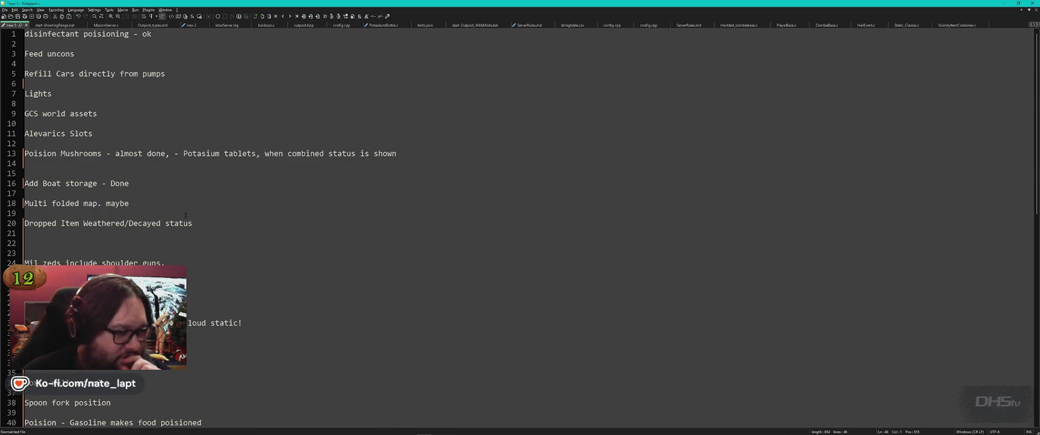
pyautogui.moveTo(186, 216); pyautogui.dragTo(261, 220)
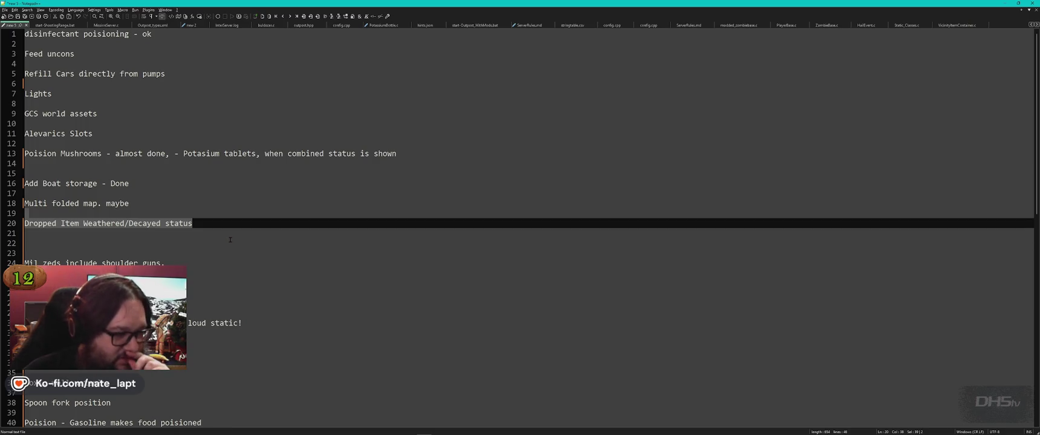
# Select lines 28–30 holding the 'Radiation zones cause Radios to get loud static!' note, then return to Buldozer.
pyautogui.click(219, 223)
pyautogui.scroll(-3, 245, 245)
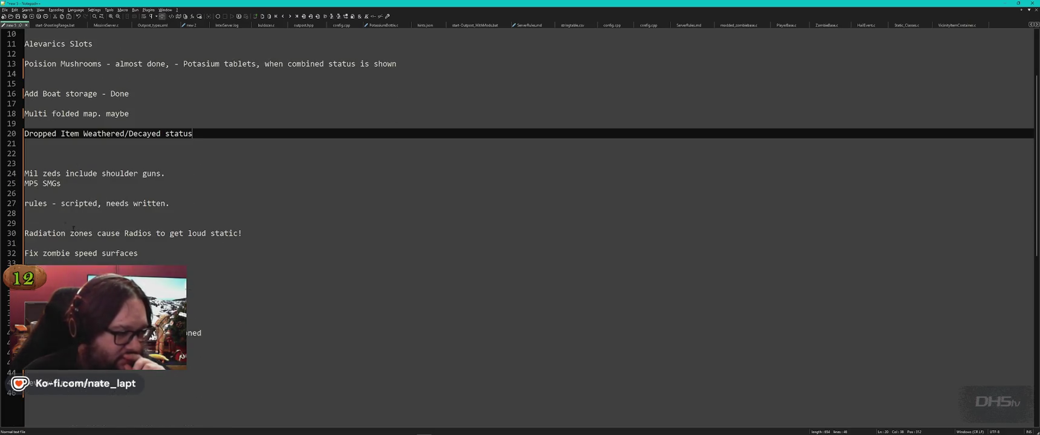
pyautogui.moveTo(63, 215); pyautogui.dragTo(340, 232)
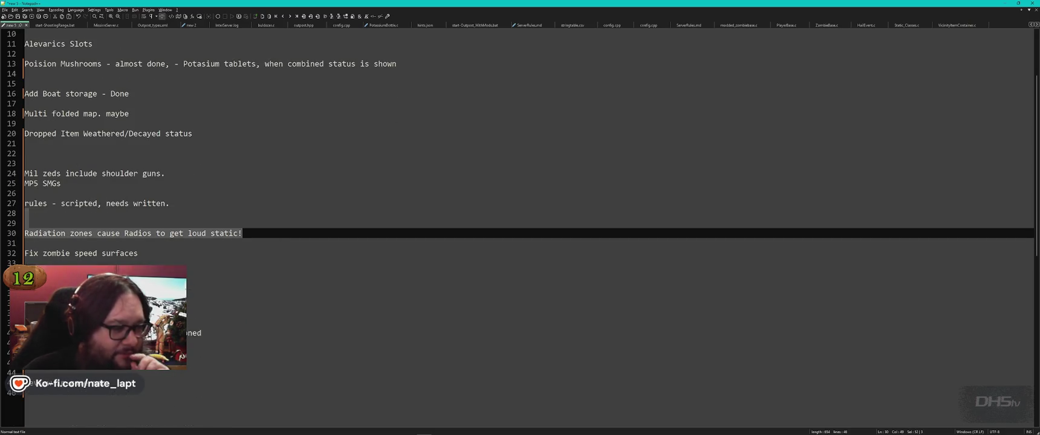
pyautogui.click(340, 233)
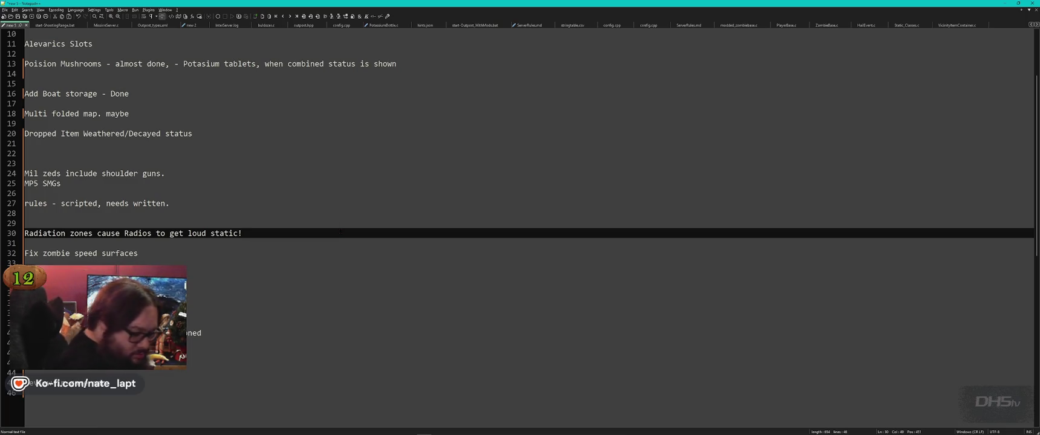
pyautogui.hotkey('alt', 'Tab')
pyautogui.hotkey('alt', 'Tab')
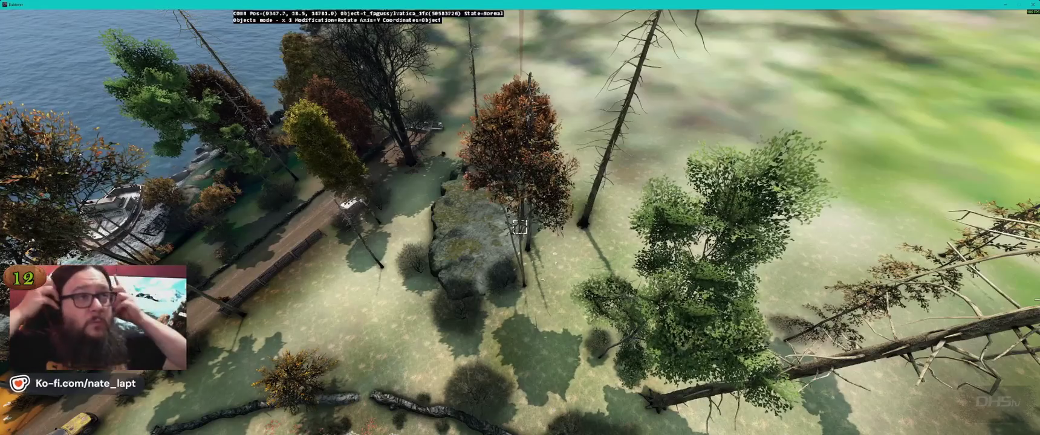
# Nudge the Buldozer camera toward the shoreline trees, then return to the Notepad++ to-do notes.
pyautogui.press('w')
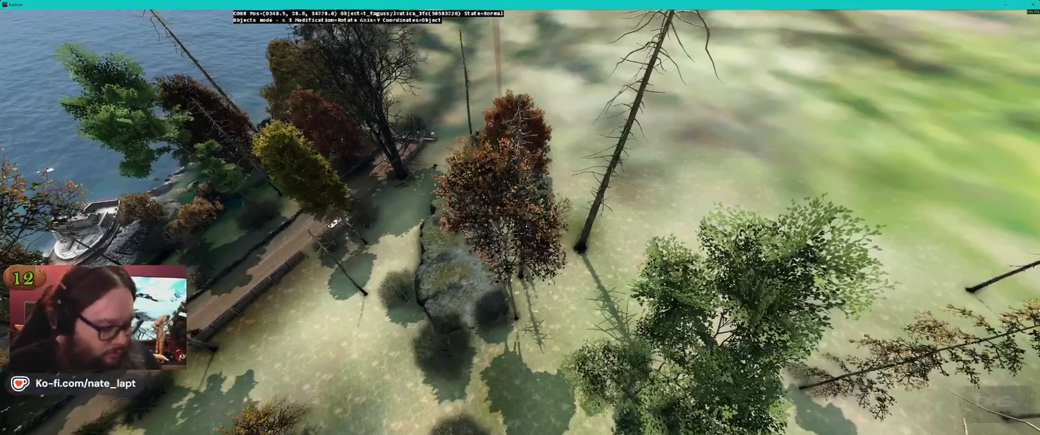
pyautogui.hotkey('alt', 'Tab')
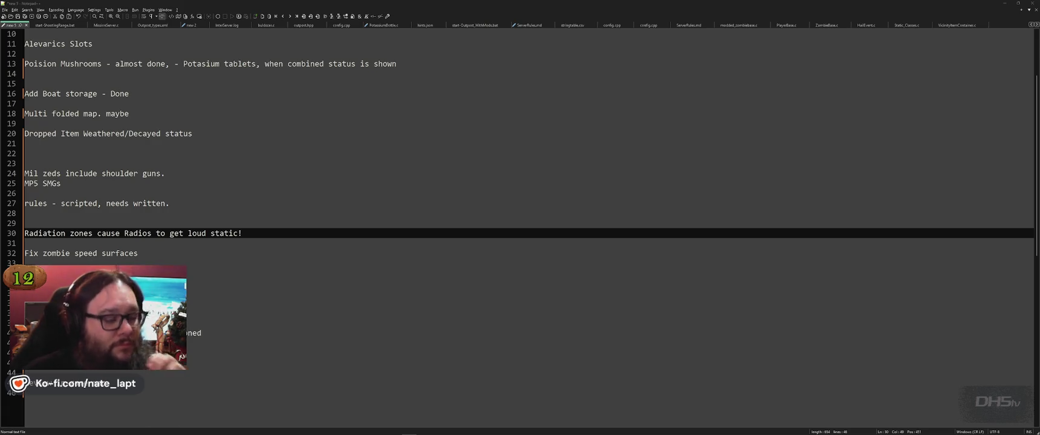
# Switch to the web browser and search Google for 'sarov' in a new tab.
pyautogui.hotkey('alt', 'Tab')
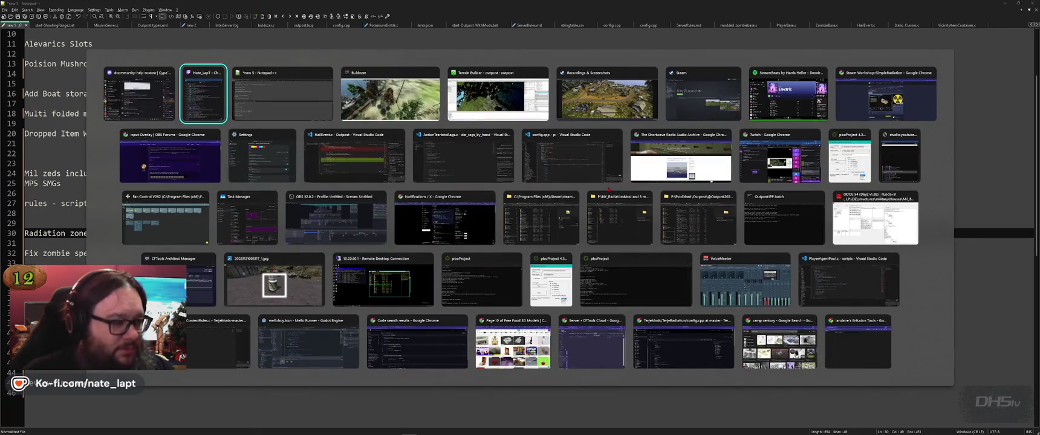
pyautogui.click(213, 176)
pyautogui.hotkey('ctrl', 't')
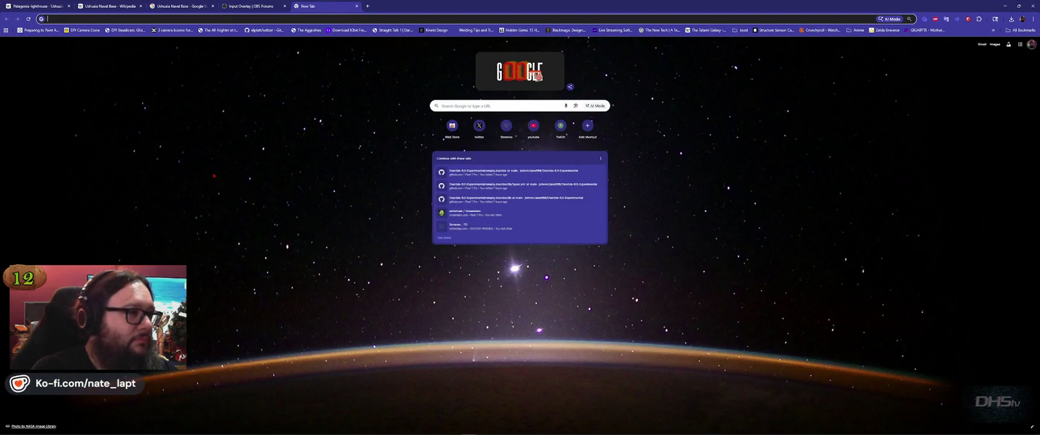
pyautogui.write('sarov')
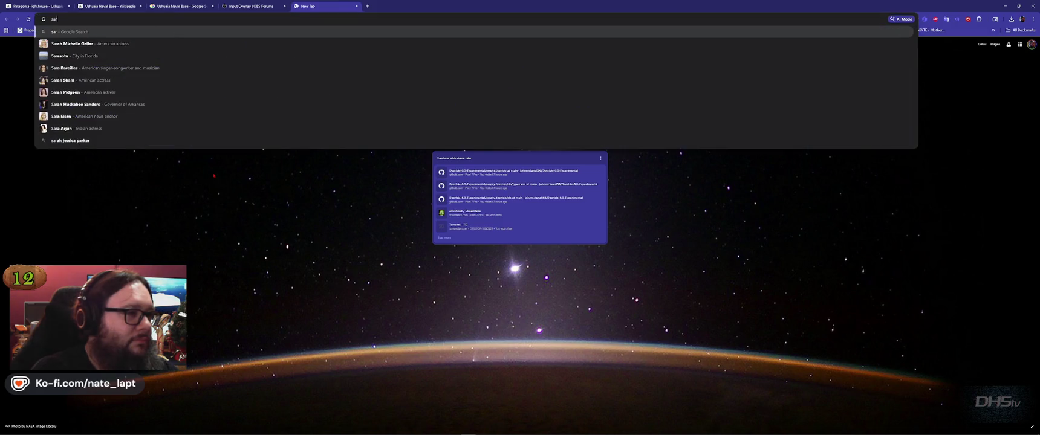
pyautogui.press('Return')
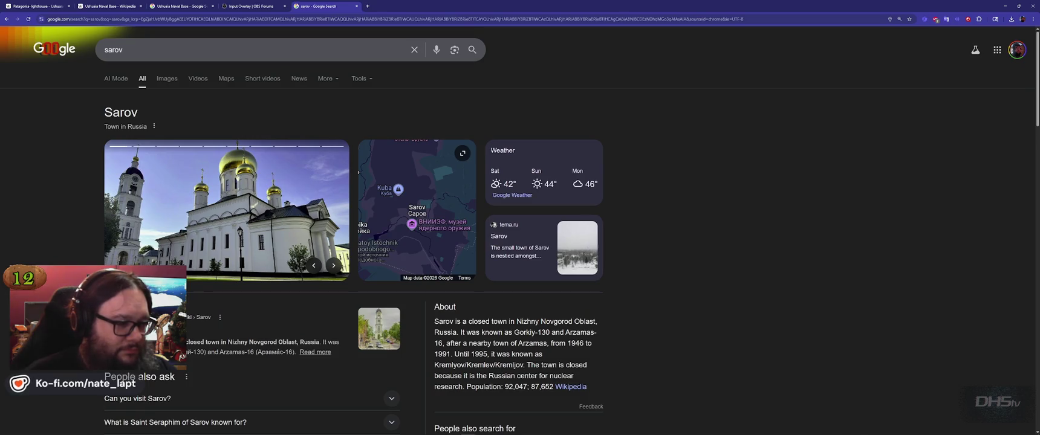
# Skim the 'sarov' results, then refine the query to 'sarov dayz'.
pyautogui.scroll(-5, 90, 253)
pyautogui.scroll(3, 89, 253)
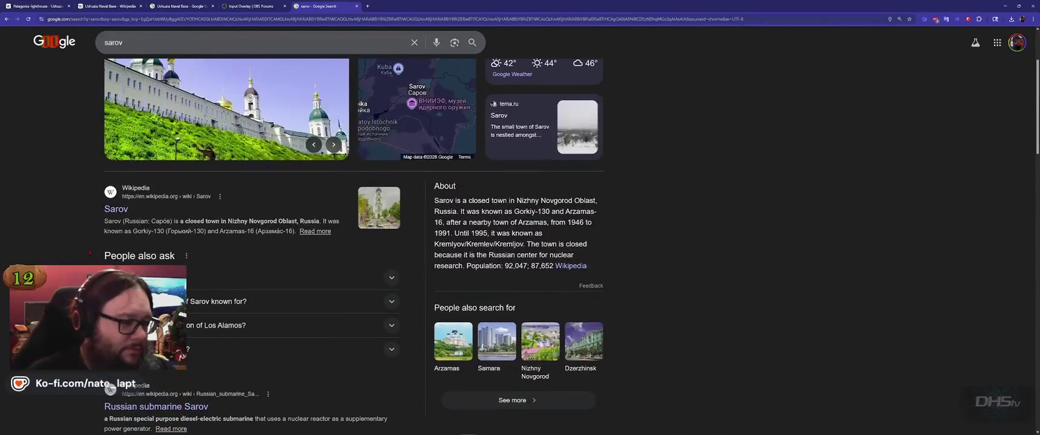
pyautogui.scroll(-3, 90, 253)
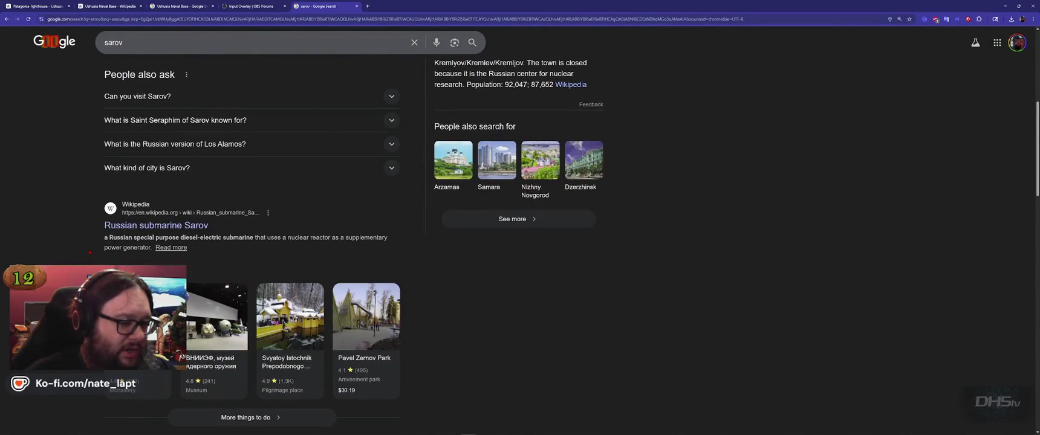
pyautogui.scroll(-3, 90, 253)
pyautogui.scroll(4, 92, 234)
pyautogui.click(149, 43)
pyautogui.write('dayz')
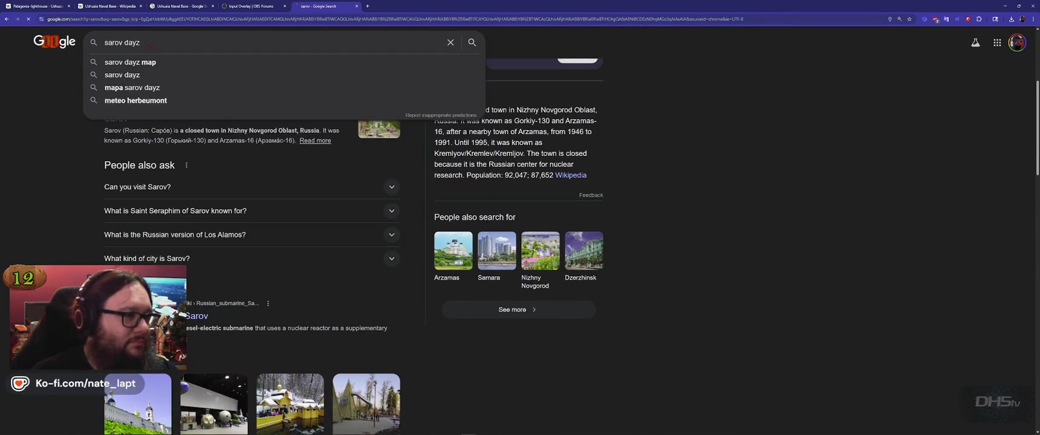
pyautogui.press('Return')
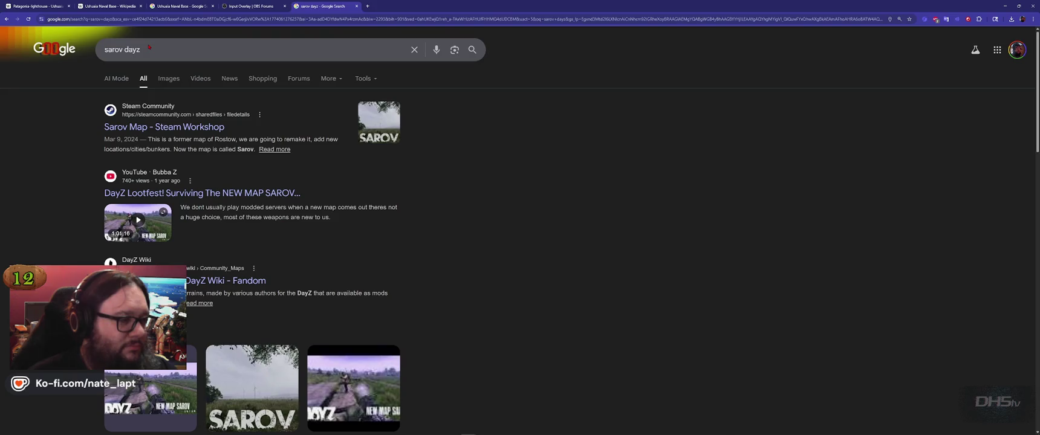
# Open the Sarov Map Workshop page and read its file size, posted dates and Rostow note.
pyautogui.click(164, 127)
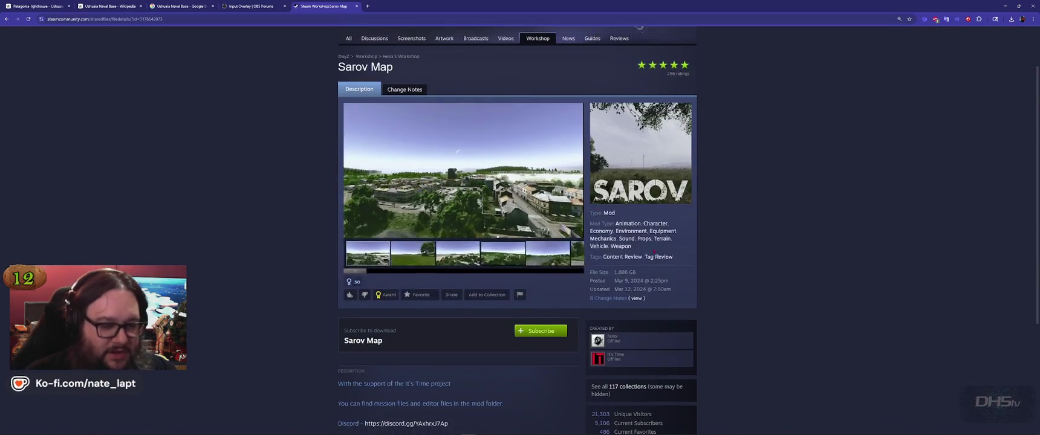
pyautogui.scroll(-5, 763, 356)
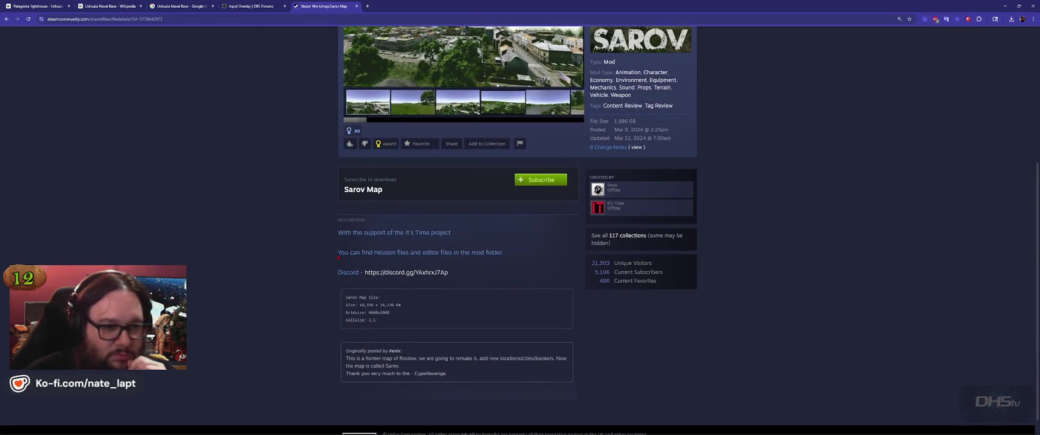
pyautogui.moveTo(615, 121)
pyautogui.mouseDown()
pyautogui.moveTo(637, 138)
pyautogui.moveTo(686, 142)
pyautogui.mouseUp()
pyautogui.click(661, 138)
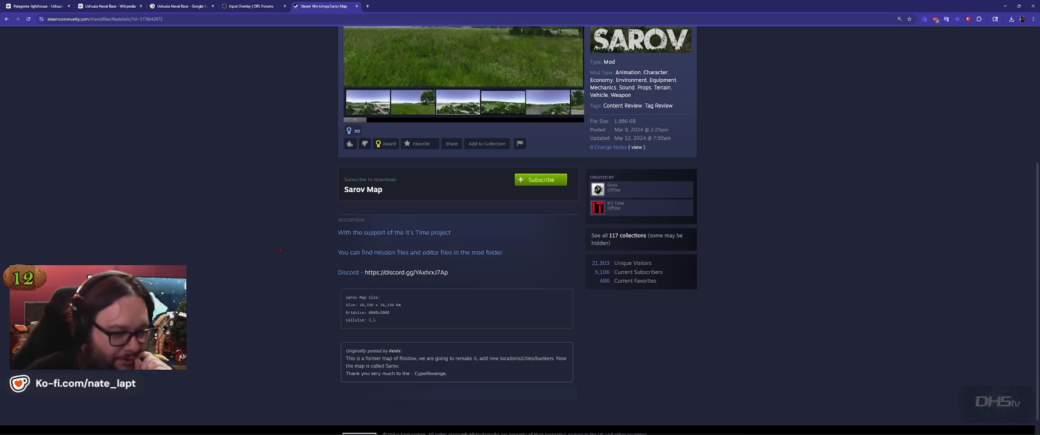
pyautogui.scroll(-1, 621, 206)
pyautogui.scroll(2, 280, 250)
pyautogui.scroll(-2, 280, 250)
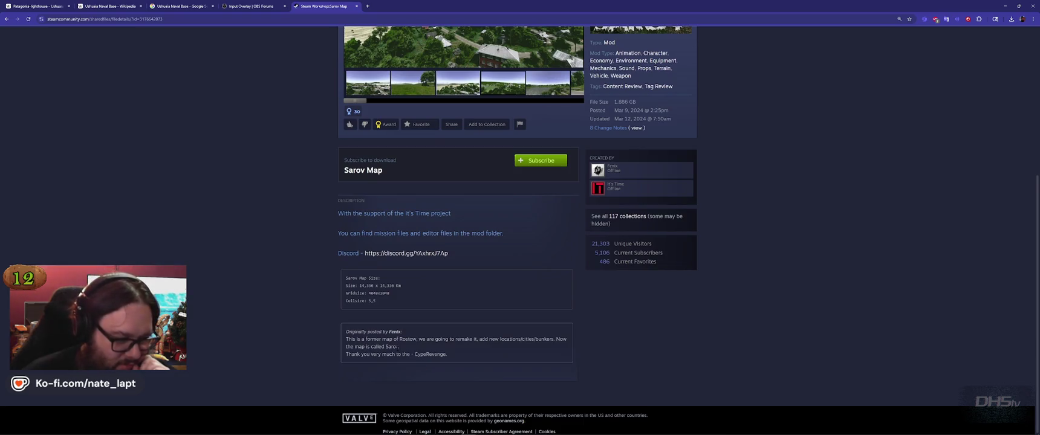
pyautogui.moveTo(346, 341); pyautogui.dragTo(449, 346)
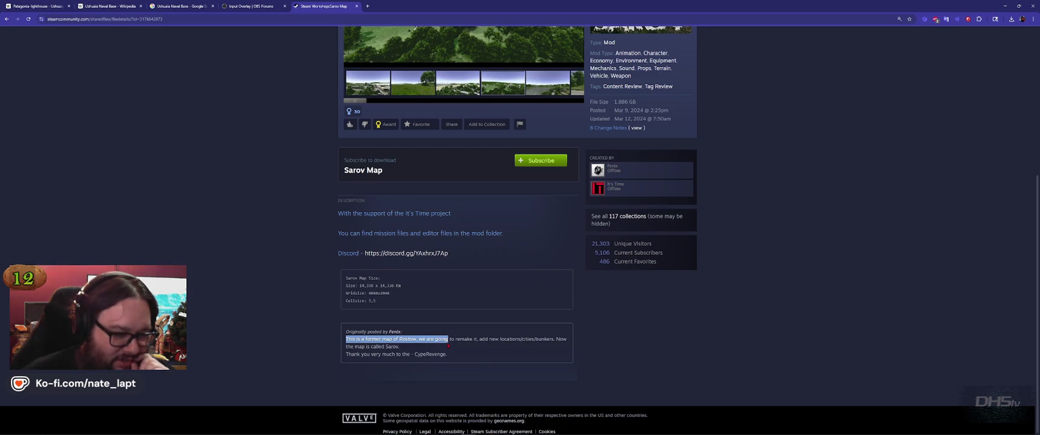
pyautogui.click(451, 338)
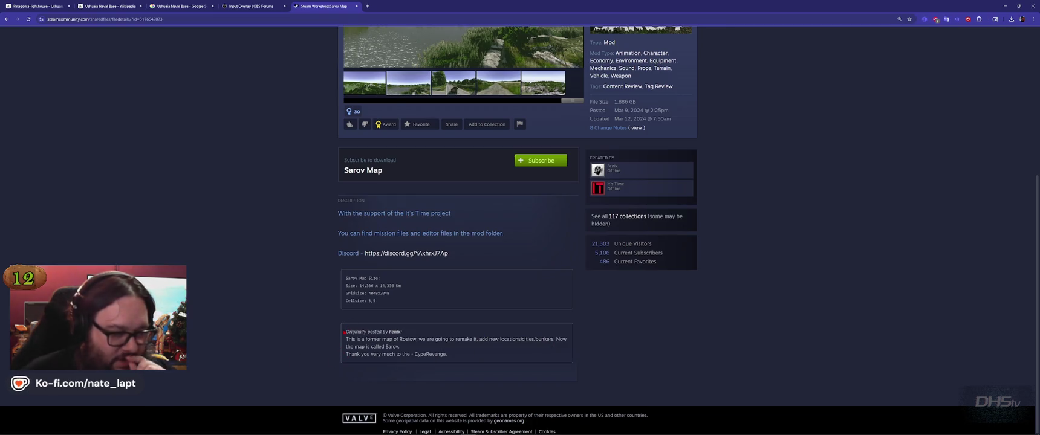
# View the city screenshot enlarged, close it, and return to the Notepad++ notes.
pyautogui.scroll(2, 344, 332)
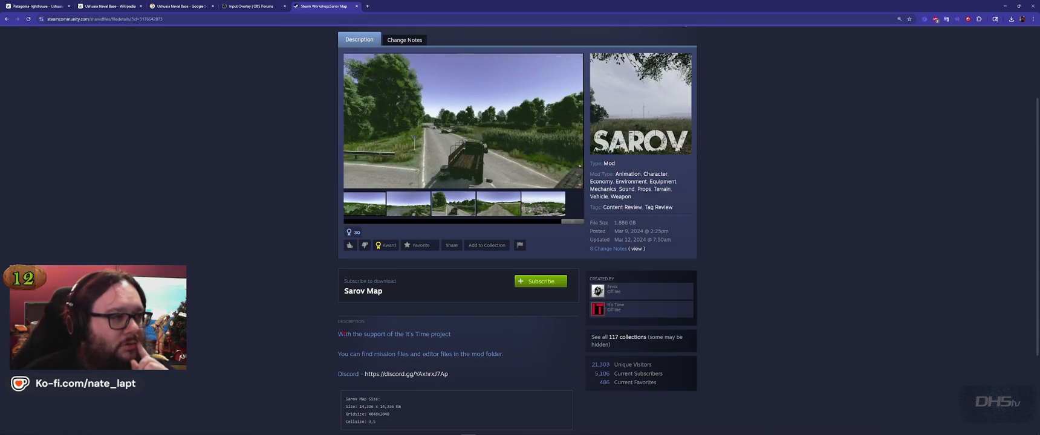
pyautogui.scroll(2, 344, 334)
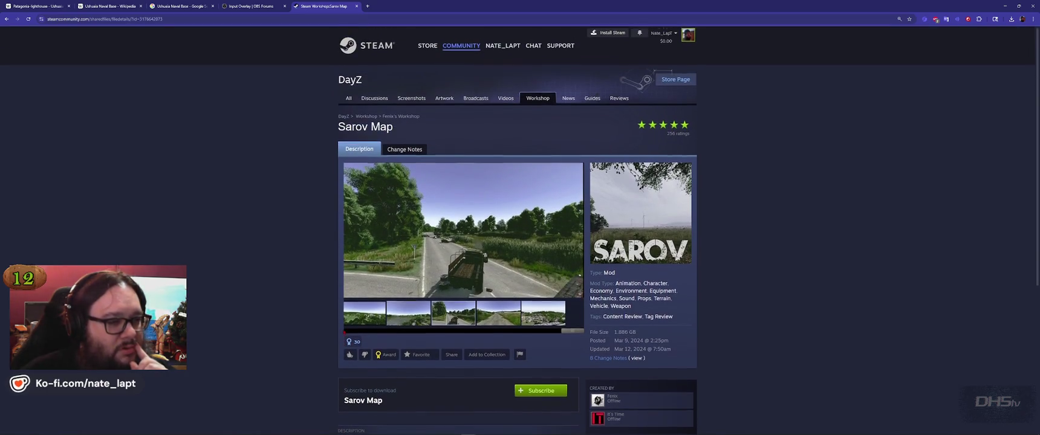
pyautogui.scroll(-2, 345, 332)
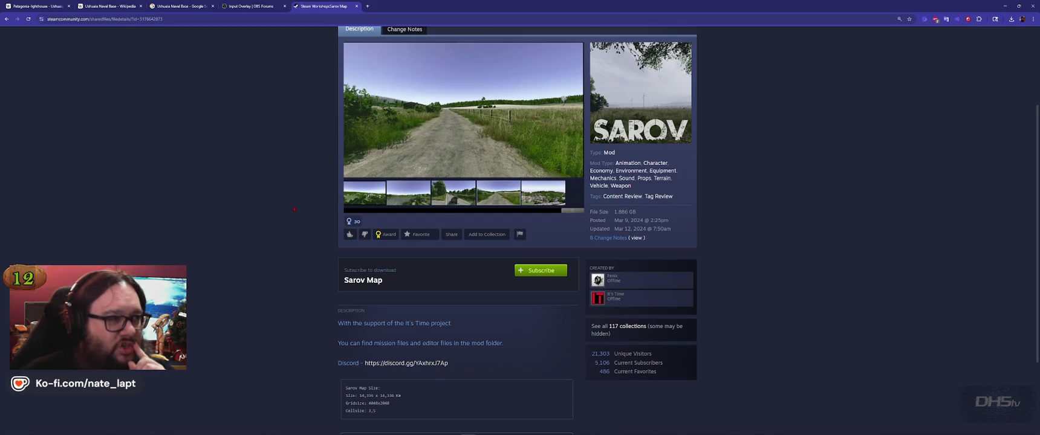
pyautogui.scroll(2, 307, 220)
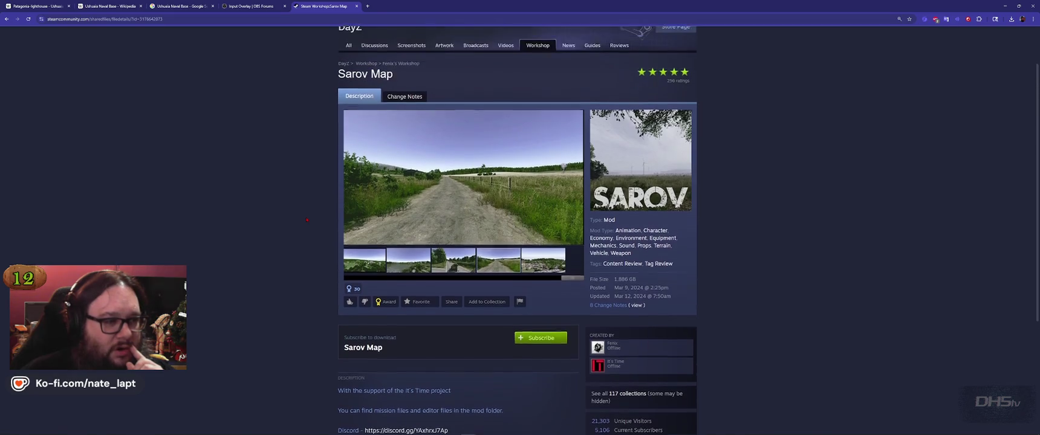
pyautogui.scroll(-1, 307, 221)
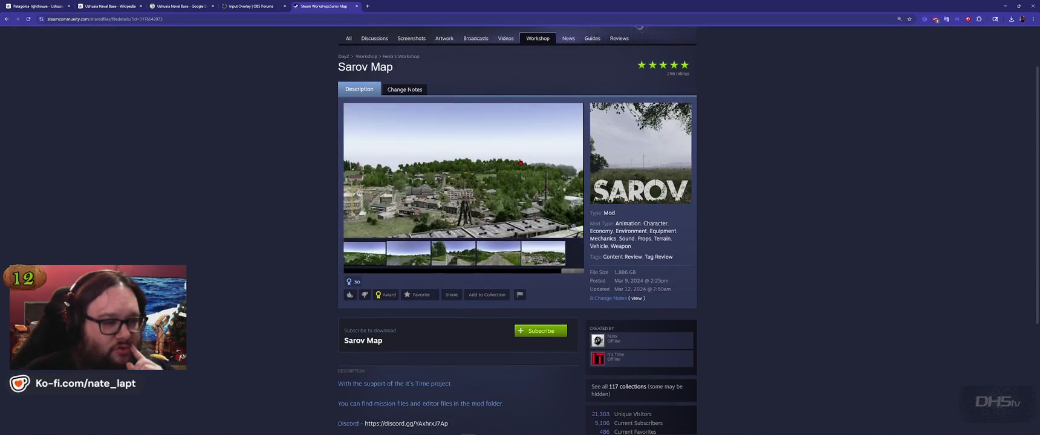
pyautogui.click(438, 204)
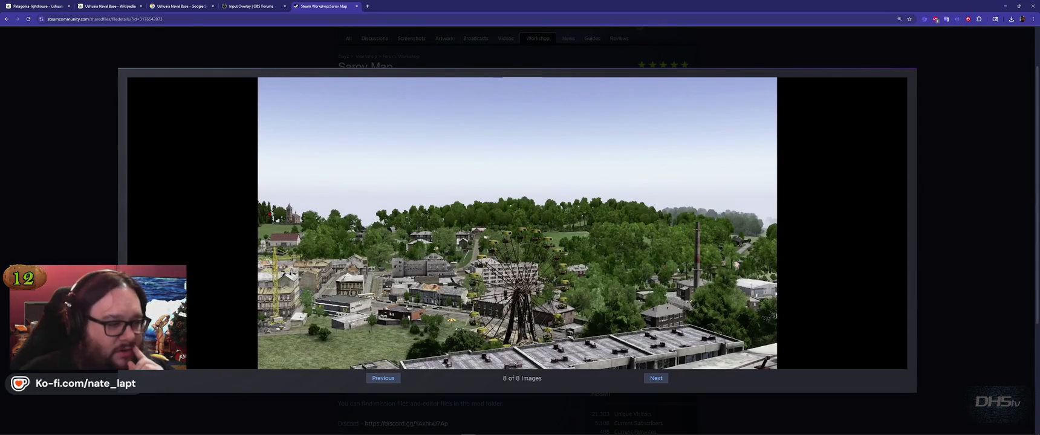
pyautogui.click(79, 210)
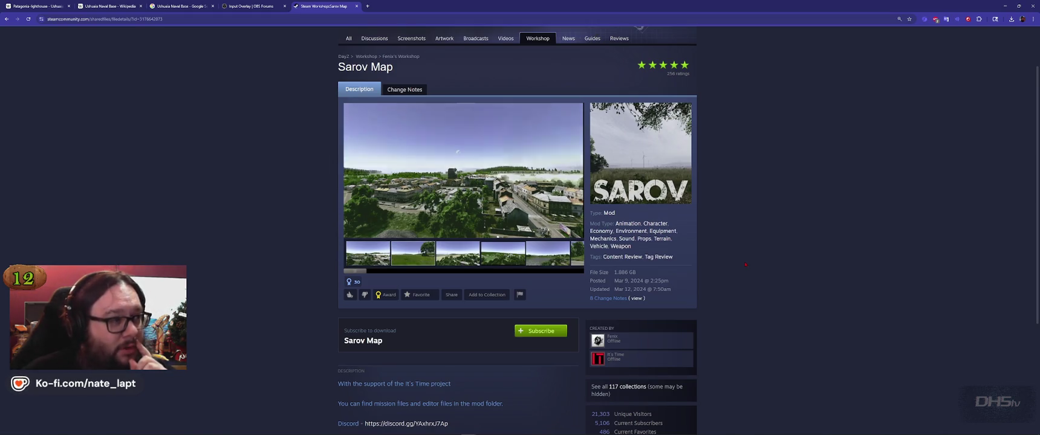
pyautogui.hotkey('ctrl', 'shift', 'Tab')
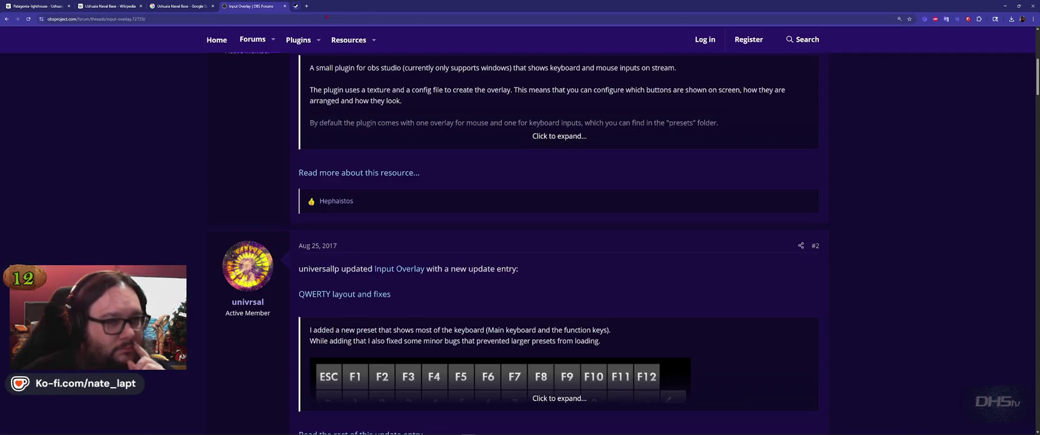
pyautogui.hotkey('alt', 'Tab')
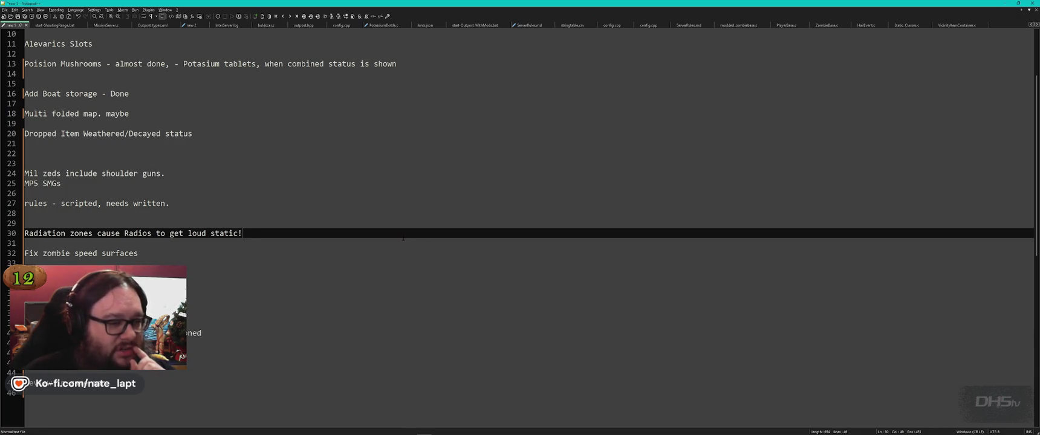
pyautogui.press('Down')
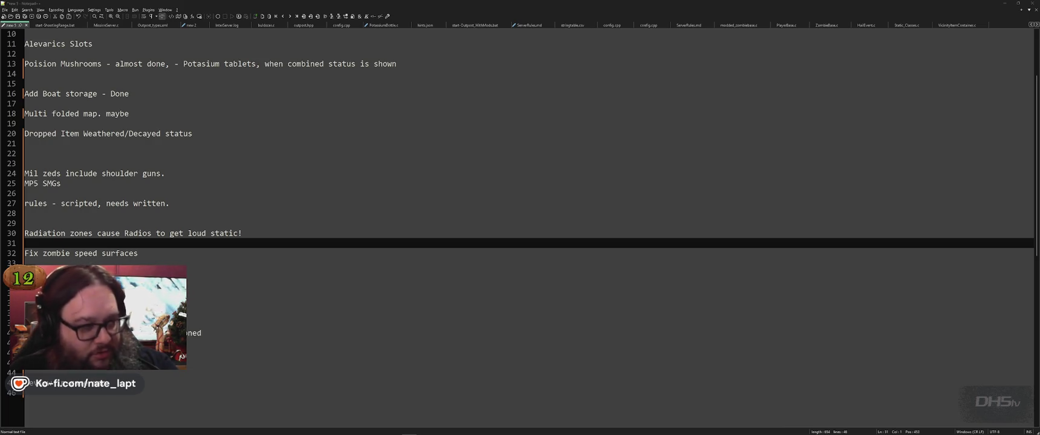
pyautogui.hotkey('alt', 'Tab')
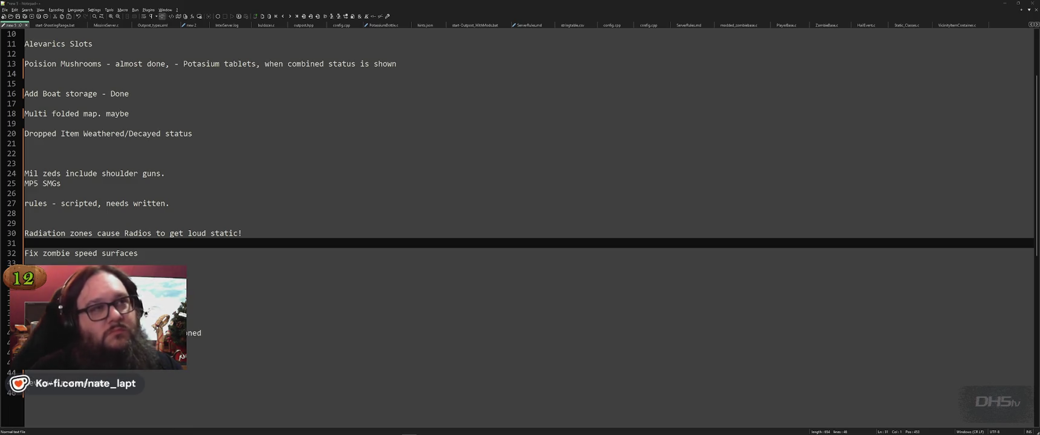
pyautogui.hotkey('alt', 'Tab')
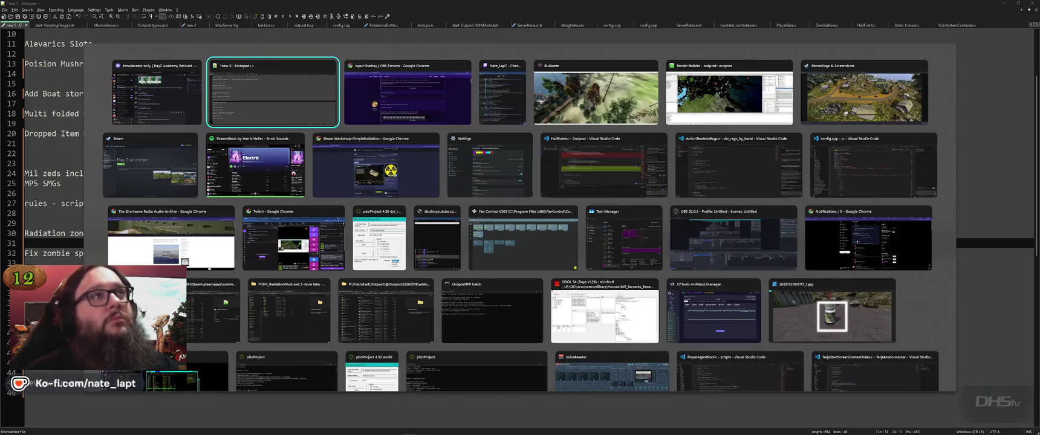
# Bring up the DayZ Launcher viewer, step three screenshots ahead to the military tents, then return to Terrain Builder.
pyautogui.press('Tab')
pyautogui.press('Tab')
pyautogui.press('Tab')
pyautogui.hotkey('alt', 'Tab')
pyautogui.hotkey('alt', 'Tab')
pyautogui.hotkey('alt', 'Tab')
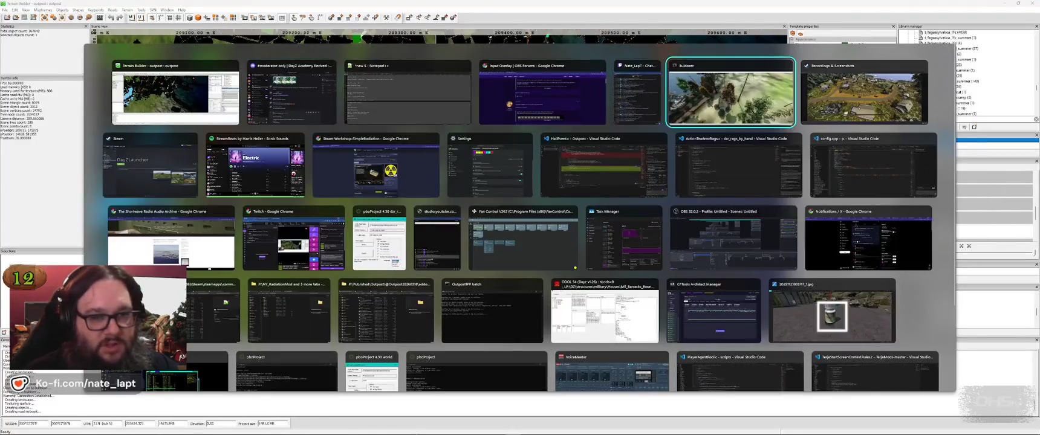
pyautogui.hotkey('alt', 'Tab')
pyautogui.press('Tab')
pyautogui.press('Tab')
pyautogui.press('Tab')
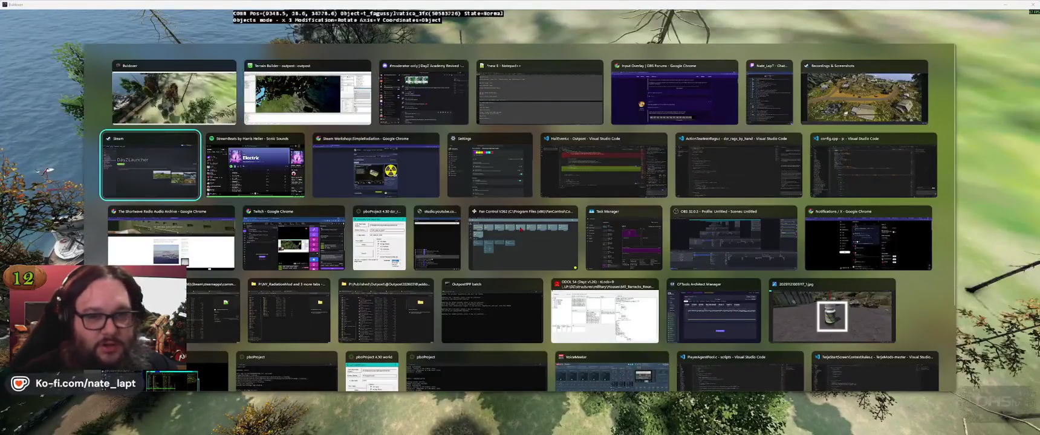
pyautogui.press('alt')
pyautogui.press('Right')
pyautogui.press('Right')
pyautogui.press('Right')
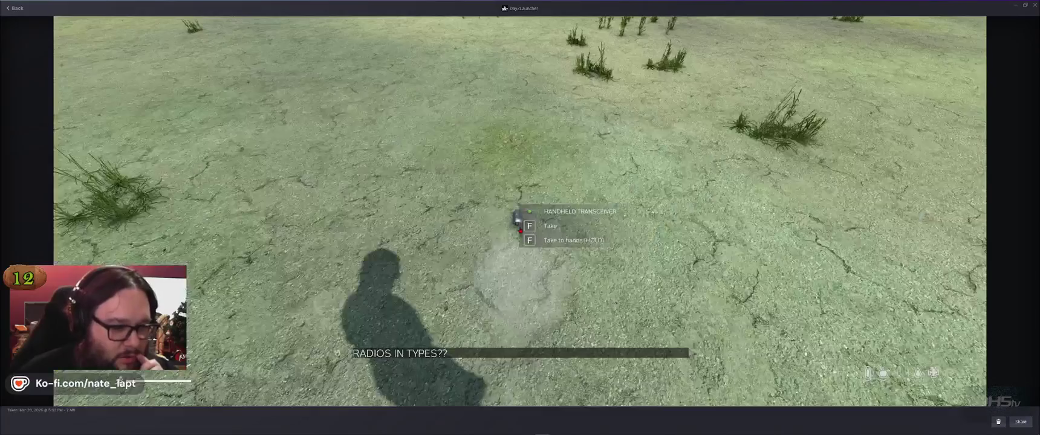
pyautogui.press('Right')
pyautogui.press('Right')
pyautogui.press('Right')
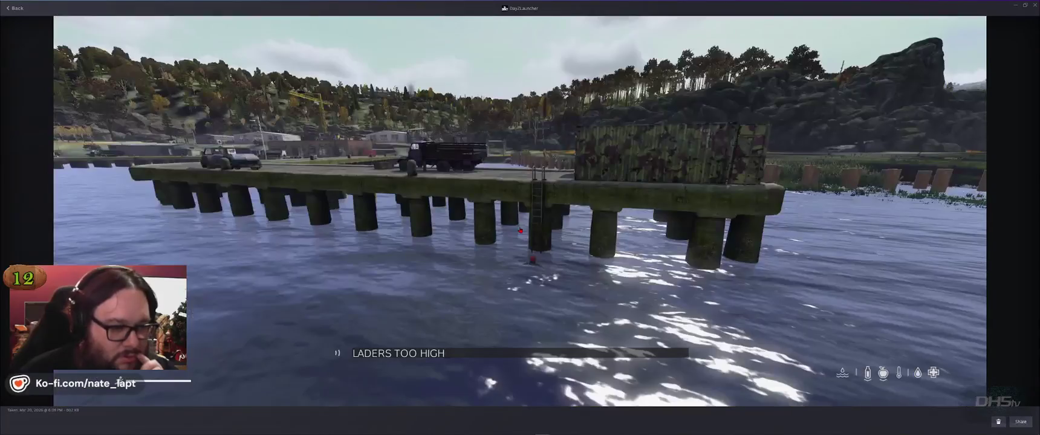
pyautogui.press('Right')
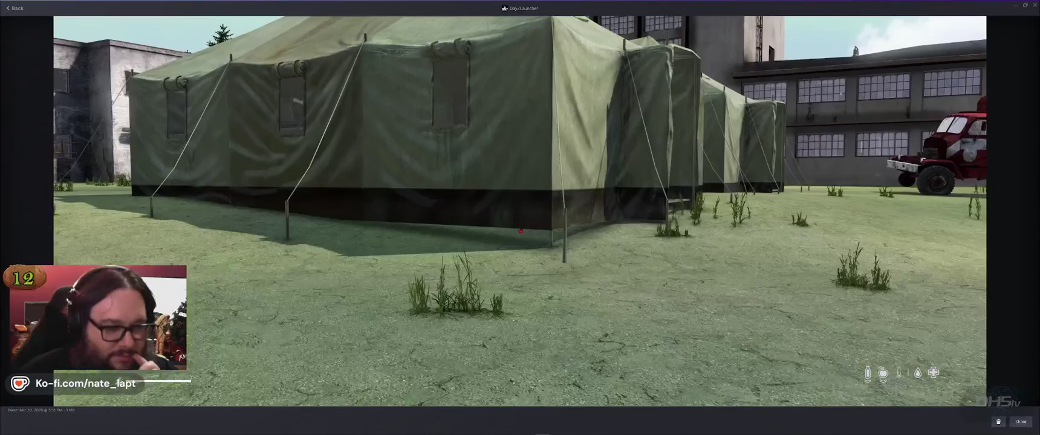
pyautogui.hotkey('alt', 'Tab')
pyautogui.hotkey('alt', 'Tab')
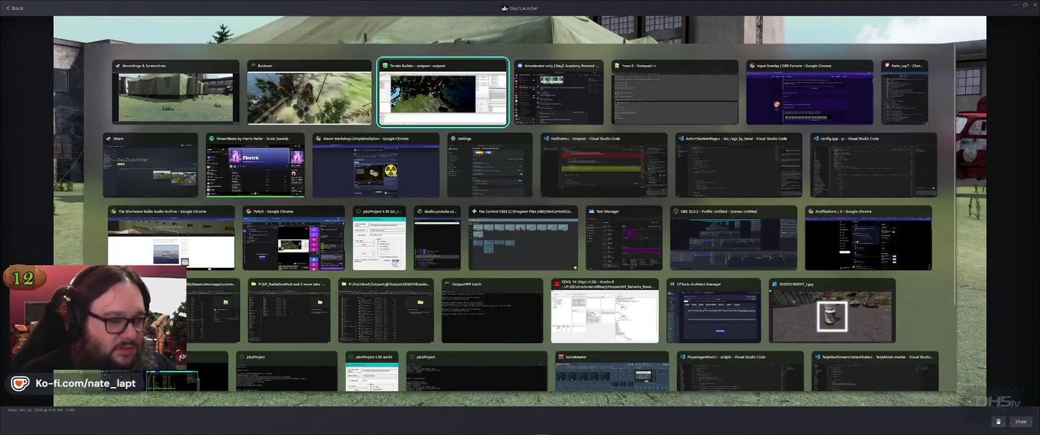
# Zoom the Terrain Builder map around the town and bring up the window switcher.
pyautogui.scroll(-3, 494, 198)
pyautogui.press('Left')
pyautogui.press('Left')
pyautogui.press('Left')
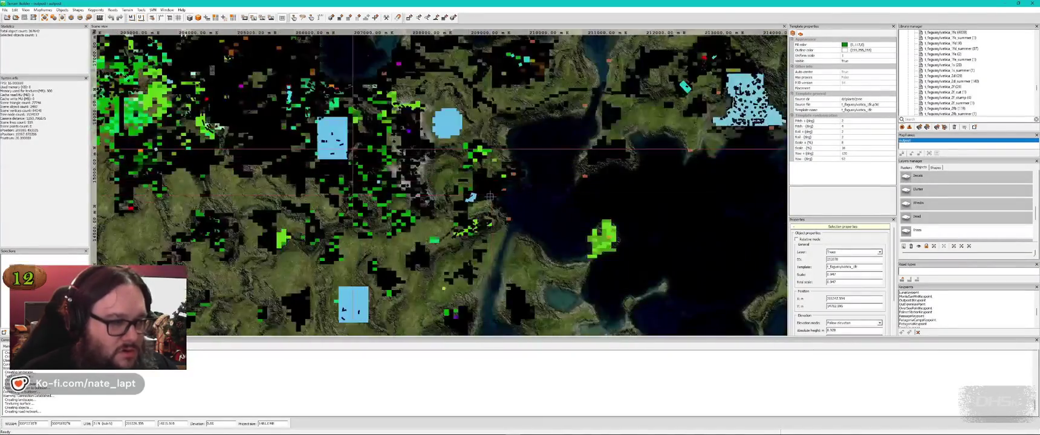
pyautogui.scroll(3, 529, 181)
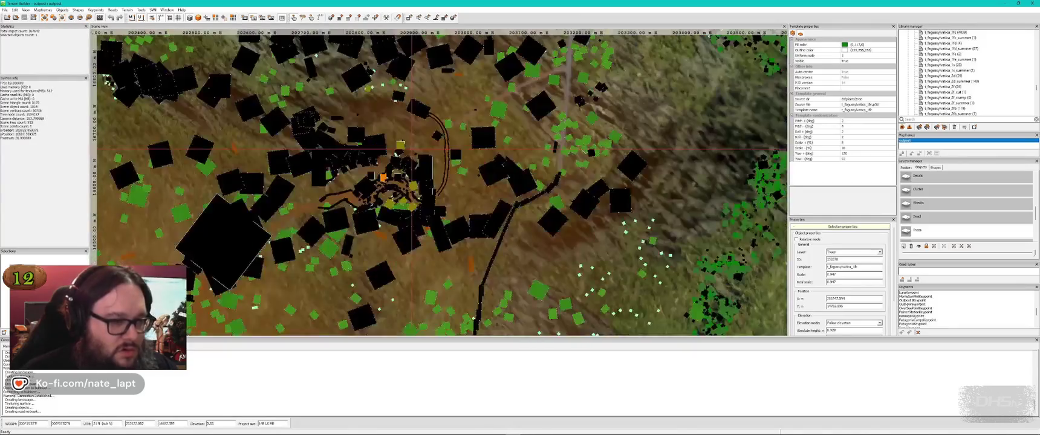
pyautogui.scroll(5, 423, 238)
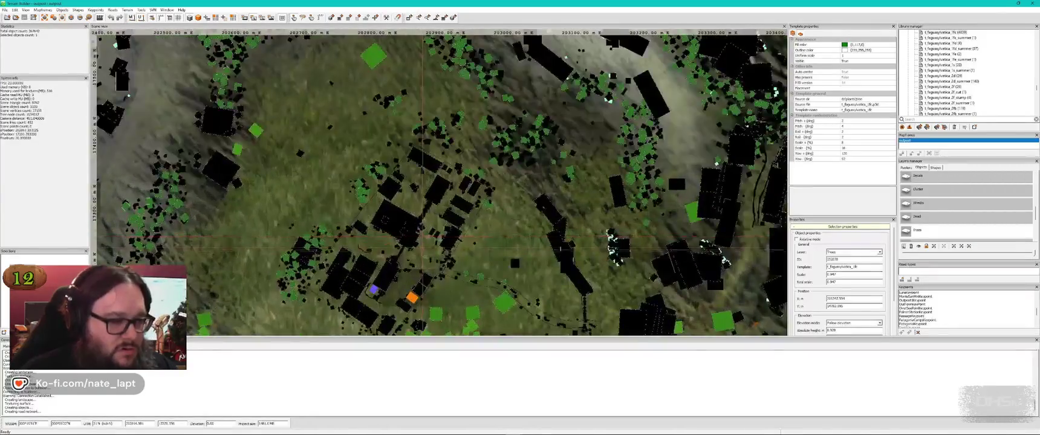
pyautogui.hotkey('alt', 'Tab')
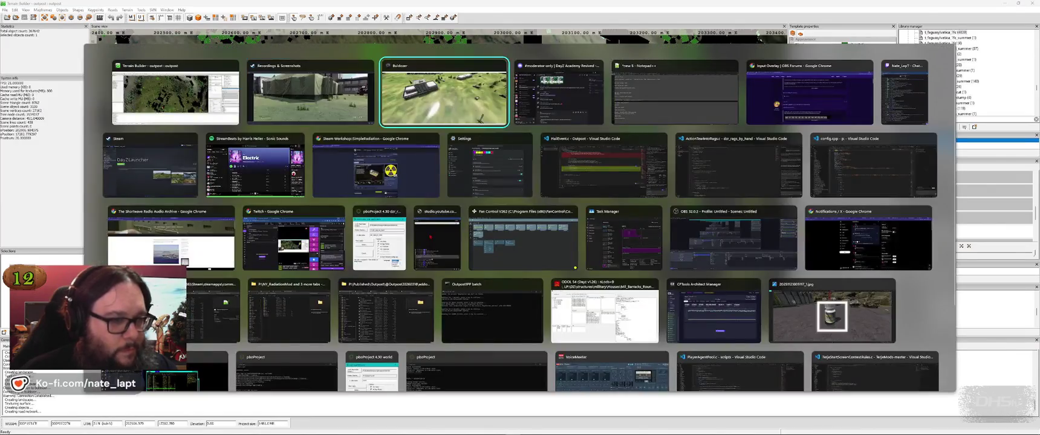
# Fly low over the grass and set the Geometry diagnostic to purple 2solid+wire building geometry.
pyautogui.press('w')
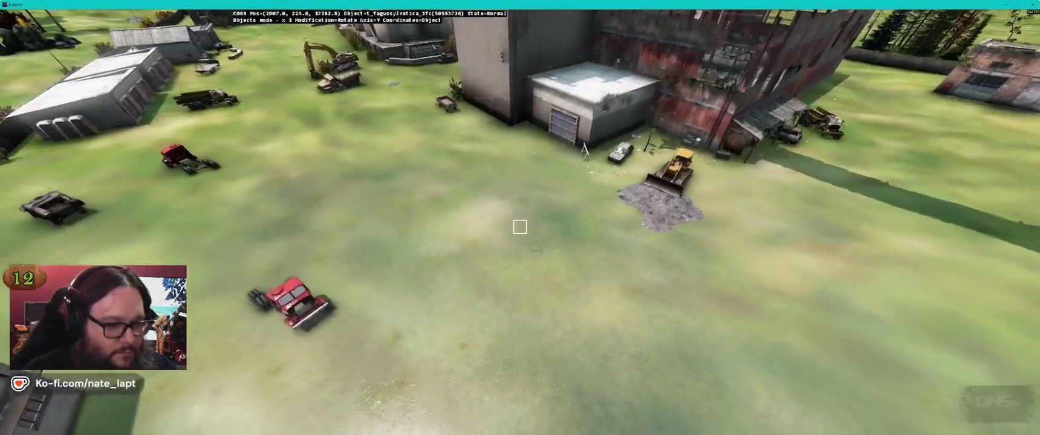
pyautogui.press('w')
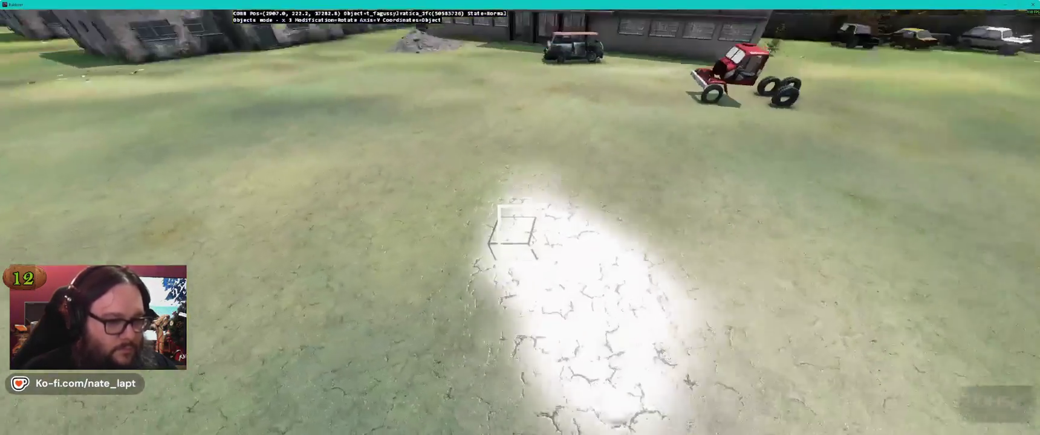
pyautogui.press('alt+super')
pyautogui.press('Down')
pyautogui.press('Down')
pyautogui.press('Down')
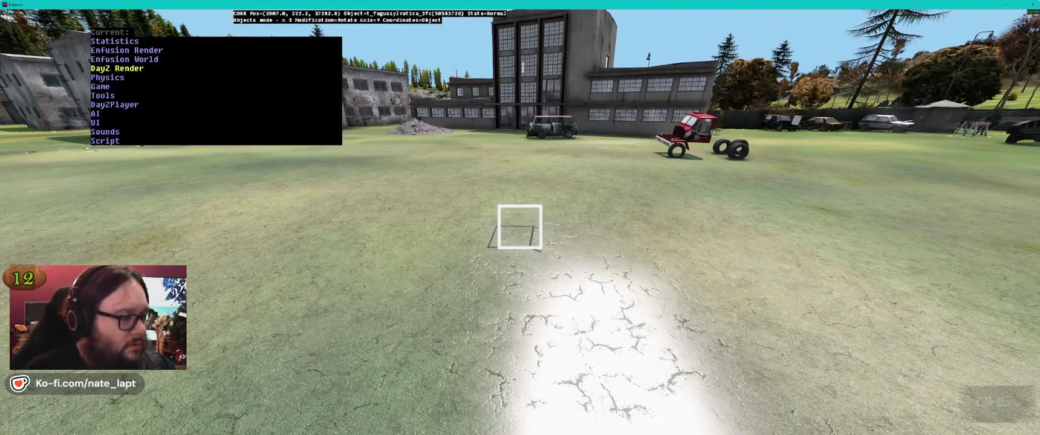
pyautogui.press('Right')
pyautogui.press('Down')
pyautogui.press('Down')
pyautogui.press('Right')
pyautogui.press('Right')
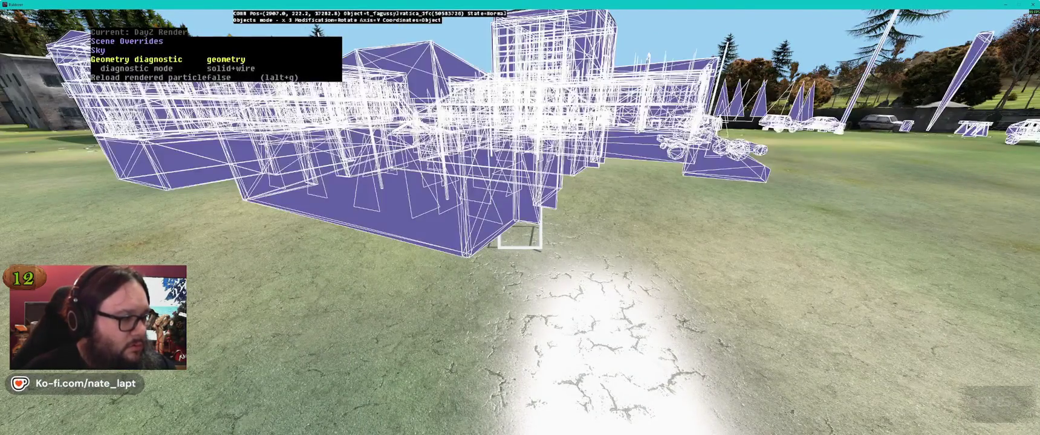
pyautogui.press('Down')
pyautogui.press('Right')
pyautogui.press('Right')
pyautogui.press('Right')
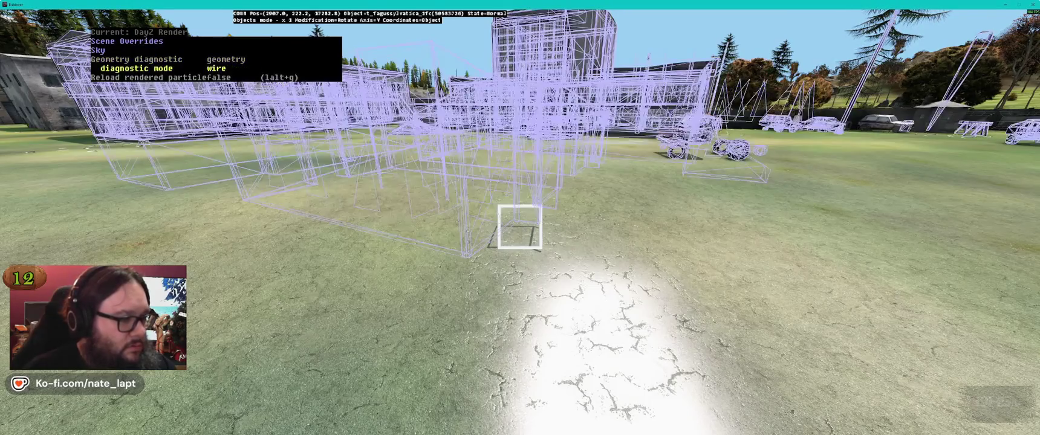
pyautogui.hotkey('ctrl', 'alt')
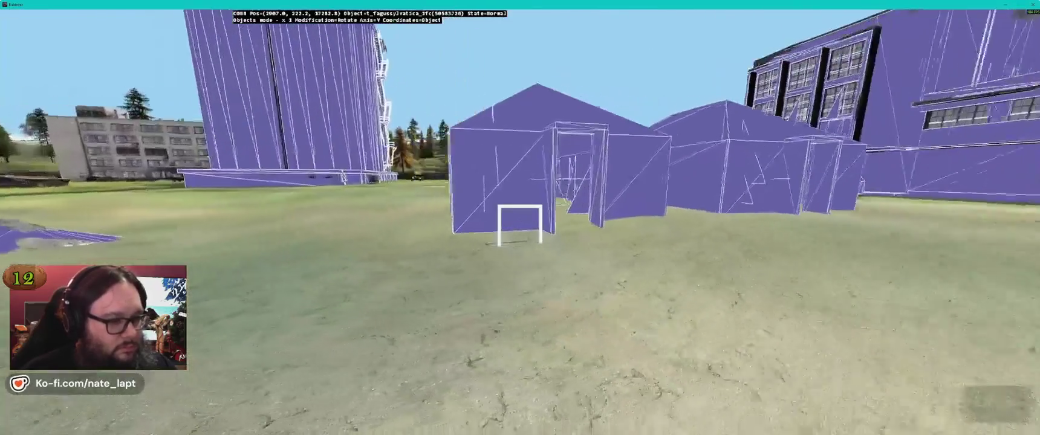
# Pick the Smooth brush at outer radius 3, then Flatten, and switch the diagnostic to roadway.
pyautogui.press('b')
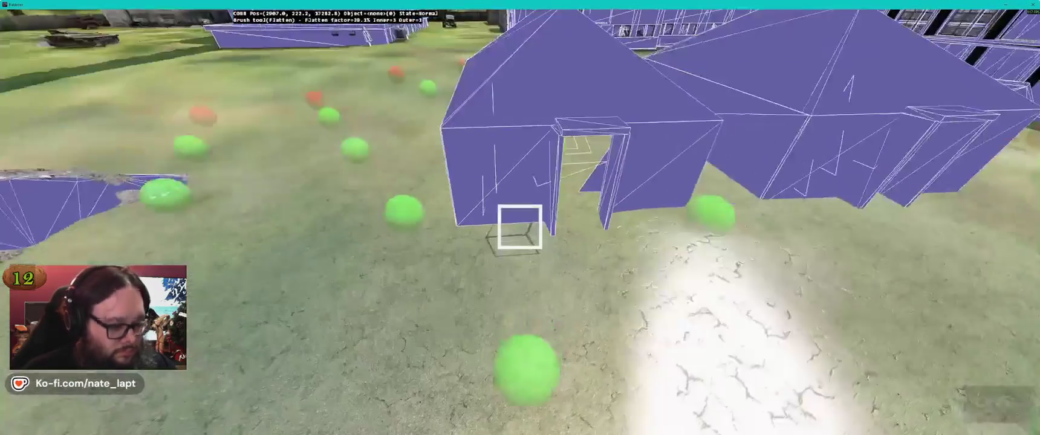
pyautogui.press('+')
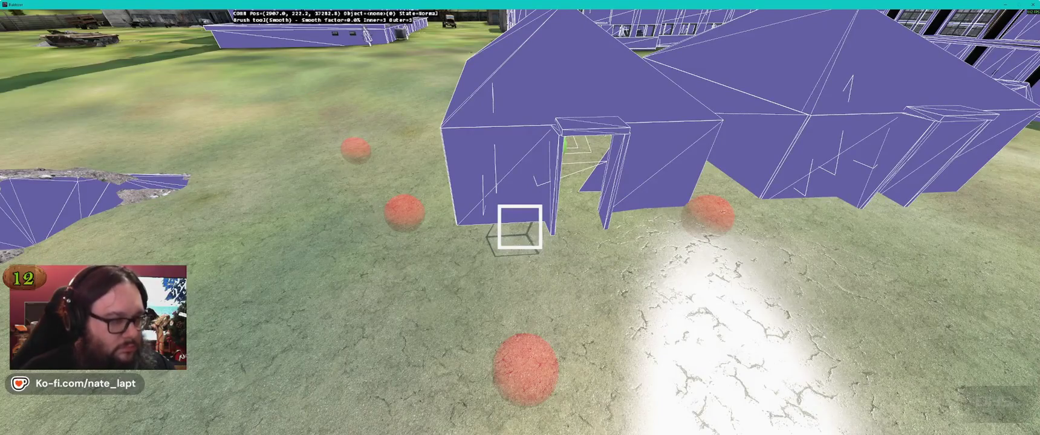
pyautogui.press('f')
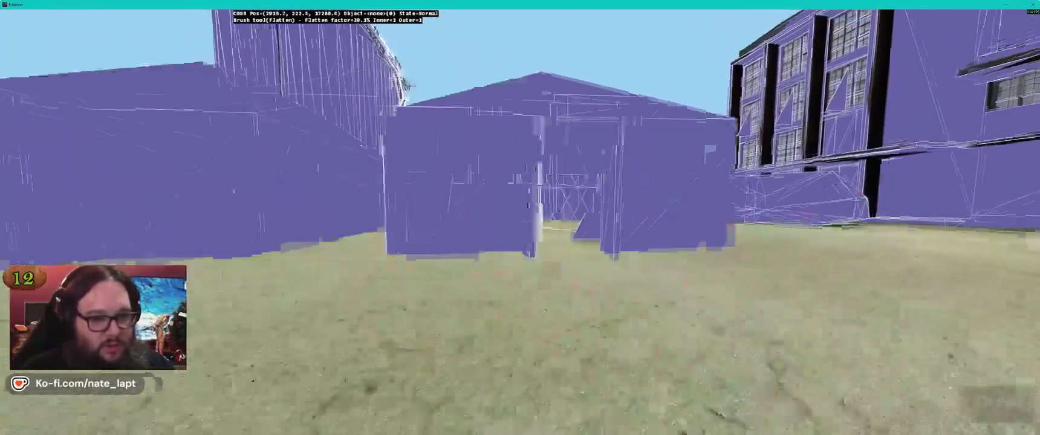
pyautogui.press('ctrl+super')
pyautogui.press('ctrl+super+Up')
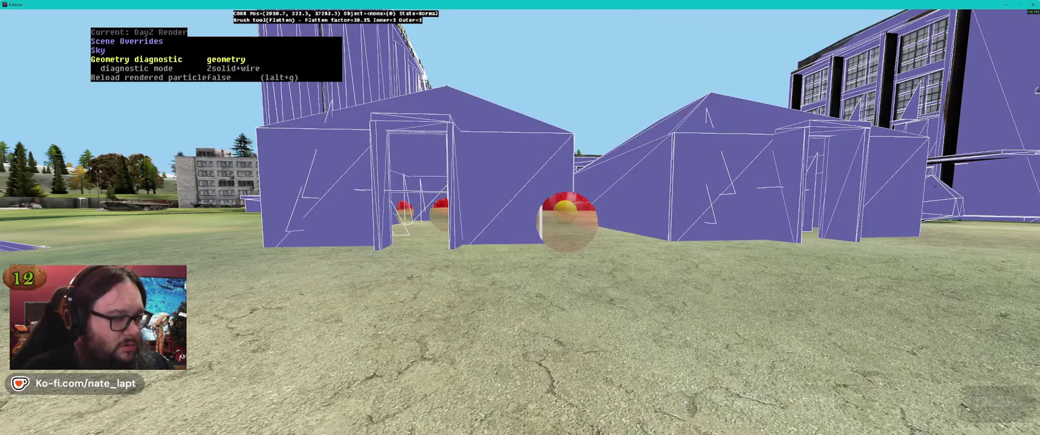
pyautogui.press('ctrl+super+Right')
pyautogui.press('ctrl+super+Right')
pyautogui.press('ctrl+super')
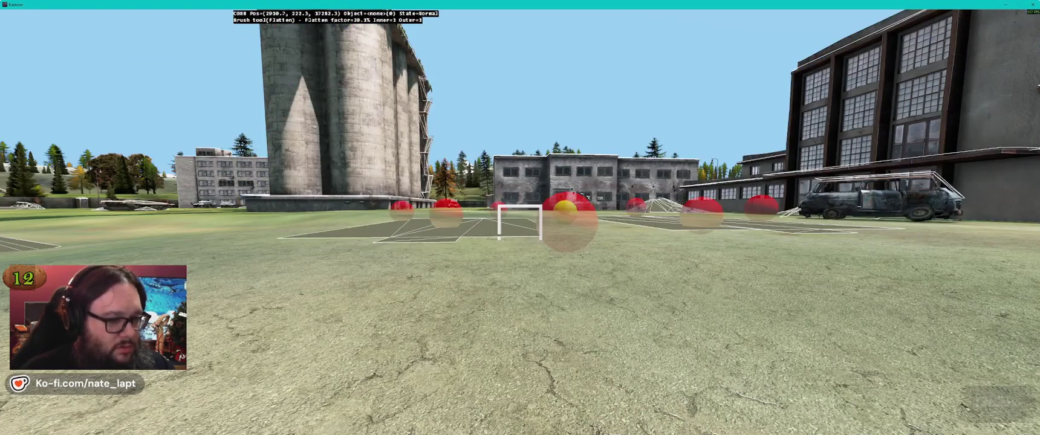
# Fly past the school to the warehouse, restore purple geometry, and make Smooth the active brush.
pyautogui.press('d')
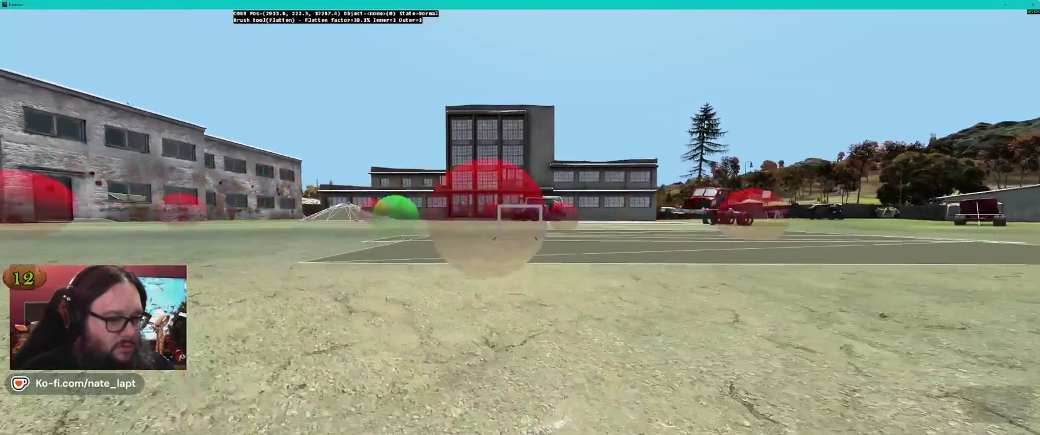
pyautogui.press('Left')
pyautogui.press('Left')
pyautogui.press('Left')
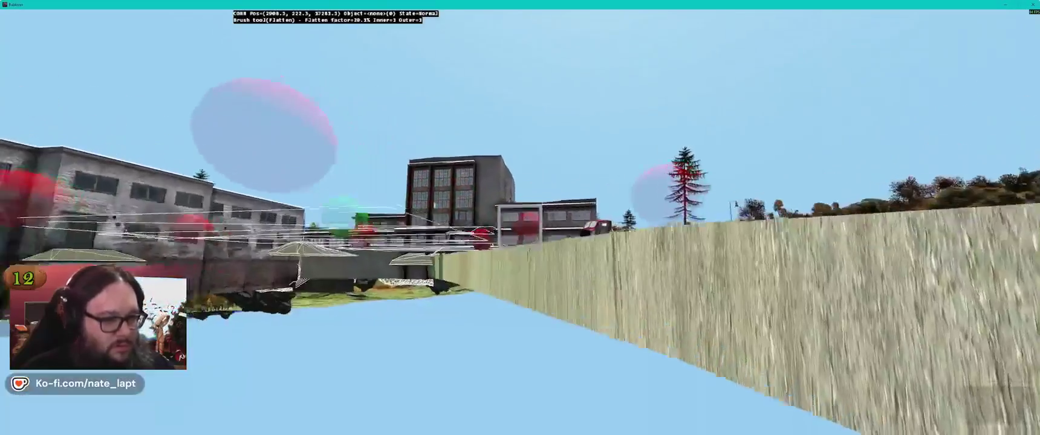
pyautogui.press('w')
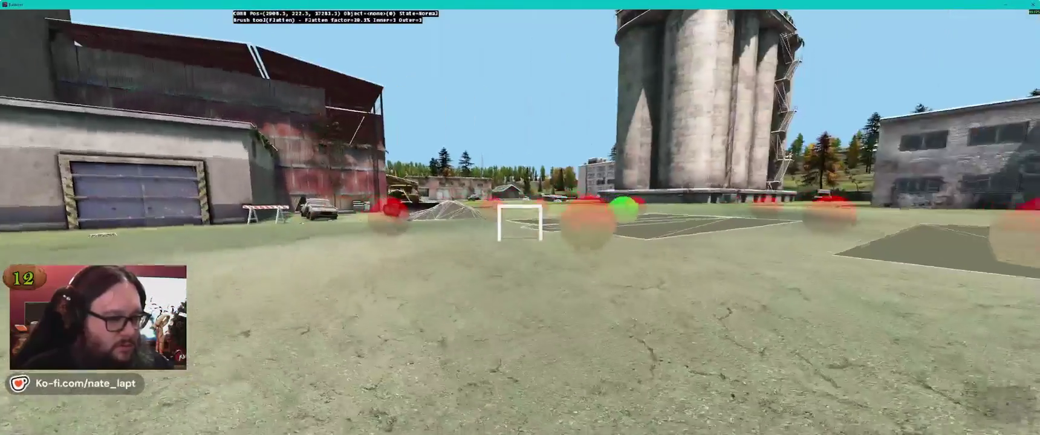
pyautogui.press('super+alt')
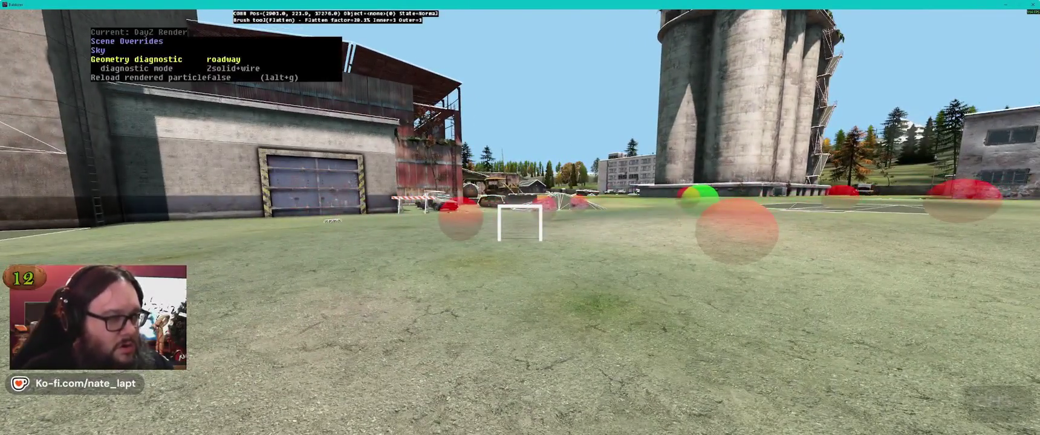
pyautogui.press('Right')
pyautogui.press('super+alt')
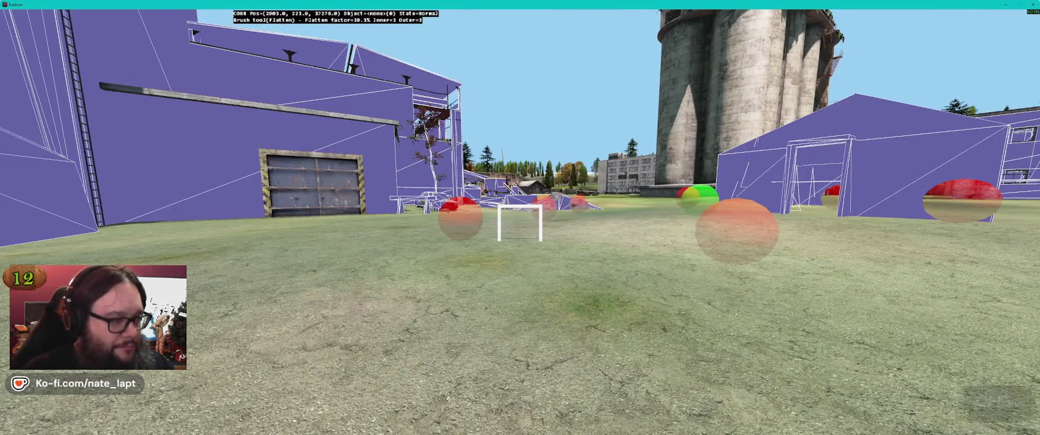
pyautogui.press('4')
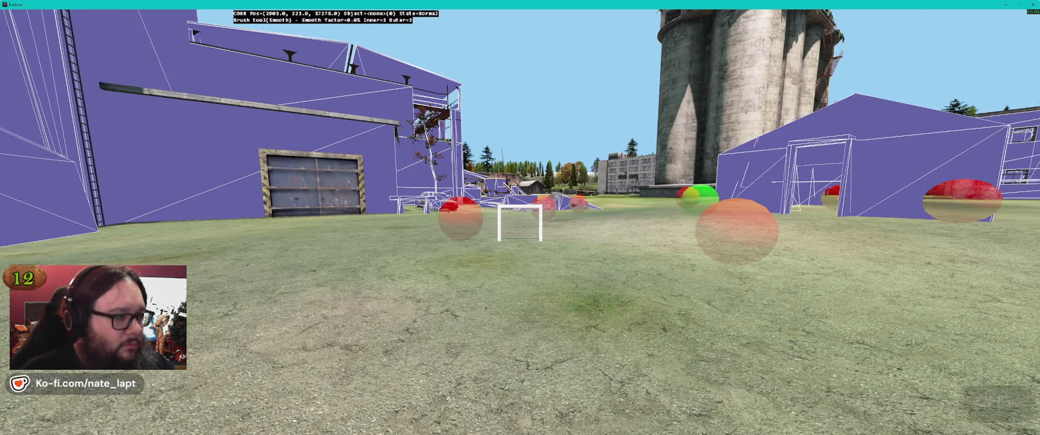
pyautogui.moveTo(520, 227)
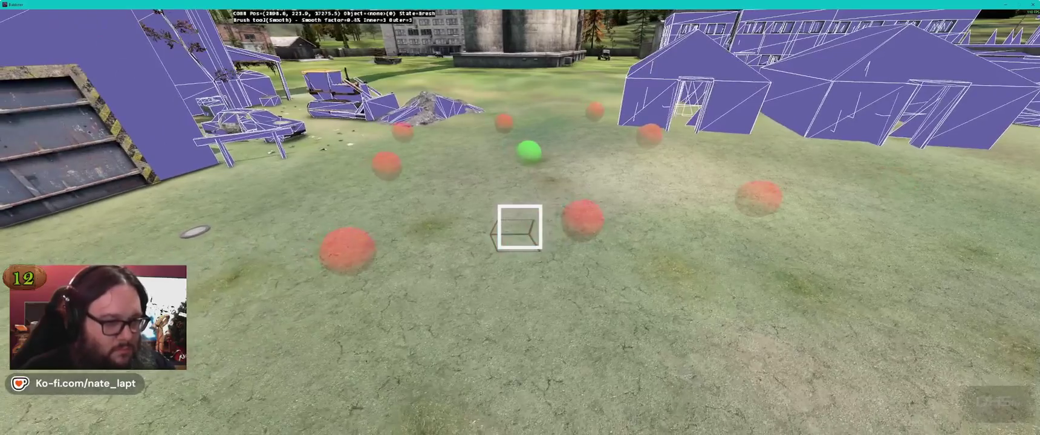
# Smooth the ground, then set the geometry diagnostic back to normal textured rendering.
pyautogui.moveTo(519, 227)
pyautogui.mouseDown()
pyautogui.moveTo(514, 218)
pyautogui.moveTo(519, 226)
pyautogui.mouseUp()
pyautogui.press('ctrl+super')
pyautogui.press('Left')
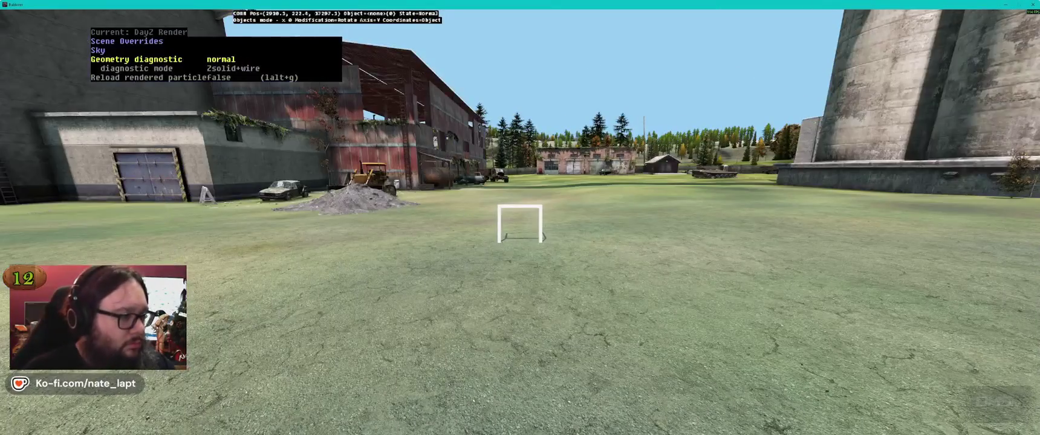
pyautogui.press('ctrl+super')
# Look down over the red barn, silos and the long ivy-covered silo bridge.
pyautogui.moveTo(543, 238); pyautogui.dragTo(392, 384)
pyautogui.press('w')
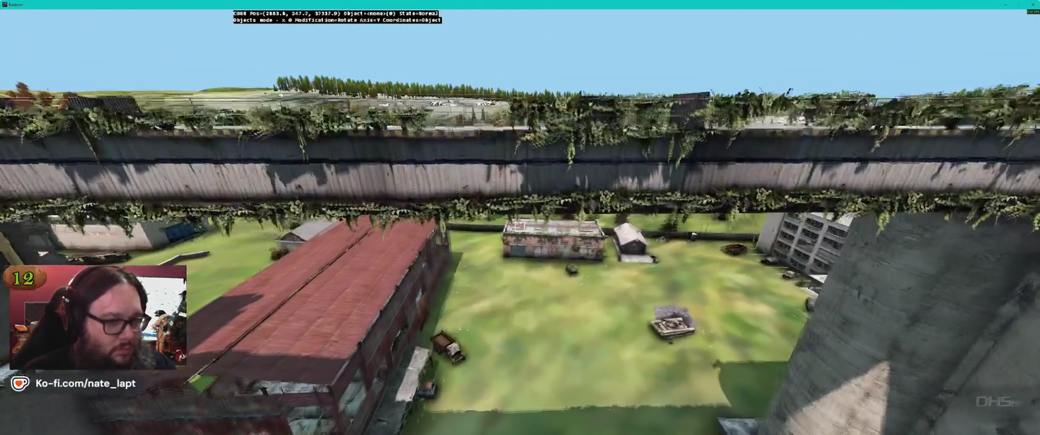
pyautogui.moveTo(520, 218)
pyautogui.mouseDown()
pyautogui.moveTo(520, 242)
pyautogui.moveTo(520, 182)
pyautogui.moveTo(581, 278)
pyautogui.moveTo(520, 188)
pyautogui.moveTo(424, 182)
pyautogui.moveTo(520, 226)
pyautogui.moveTo(581, 236)
pyautogui.mouseUp()
pyautogui.moveTo(520, 227); pyautogui.dragTo(412, 236)
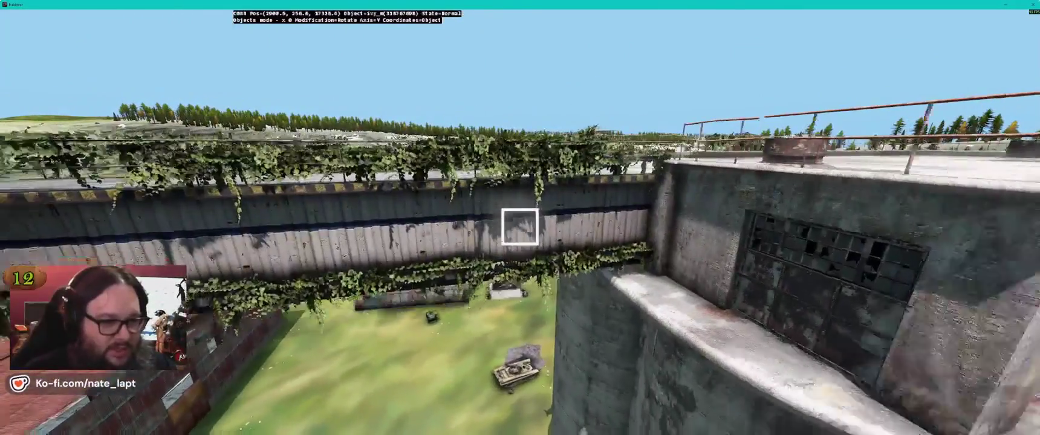
pyautogui.moveTo(520, 227); pyautogui.dragTo(605, 233)
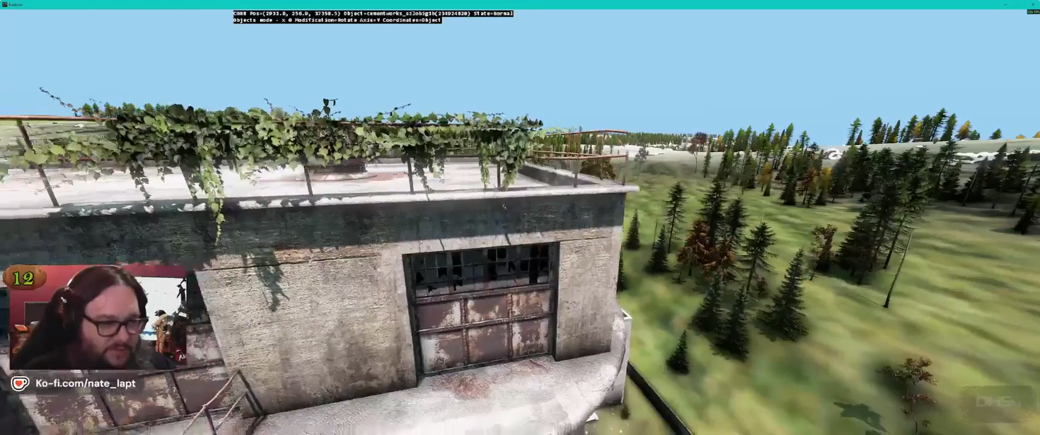
pyautogui.moveTo(520, 227)
pyautogui.mouseDown()
pyautogui.moveTo(481, 230)
pyautogui.moveTo(544, 228)
pyautogui.moveTo(520, 226)
pyautogui.mouseUp()
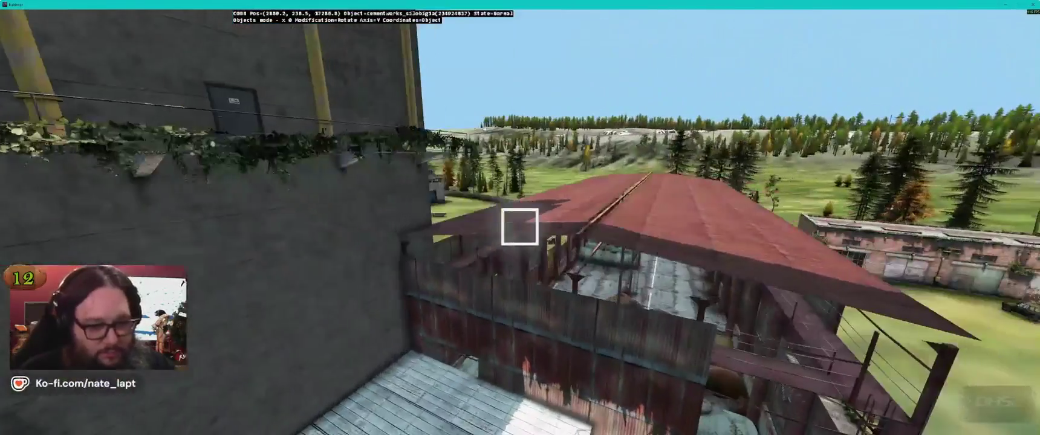
# Fly over the cementworks tanks and across the field, then return to the Terrain Builder map.
pyautogui.press('w')
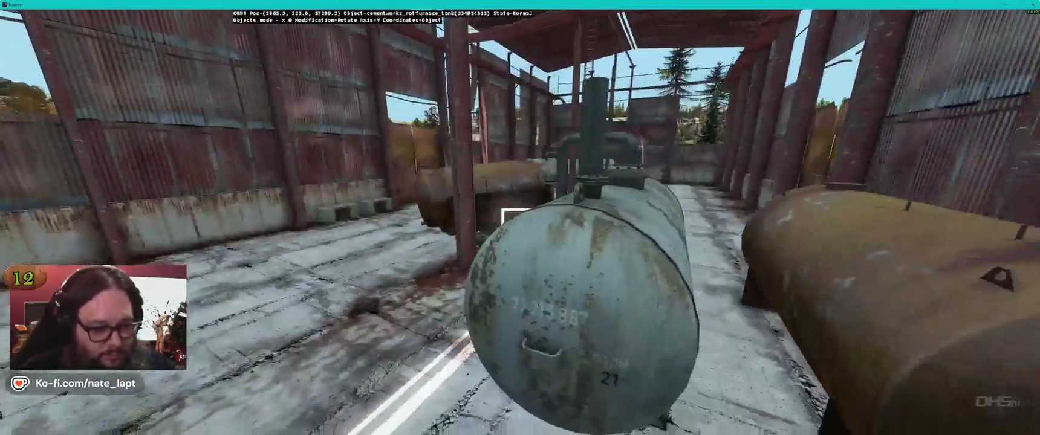
pyautogui.press('w')
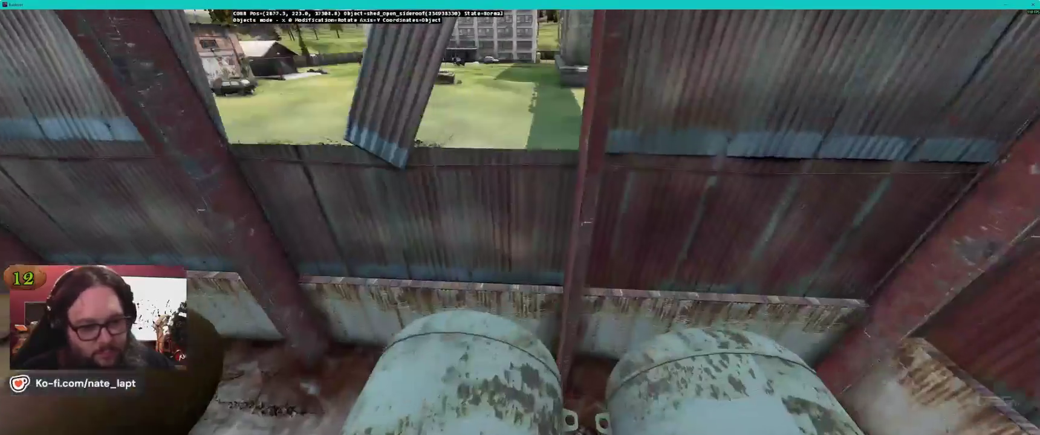
pyautogui.press('a')
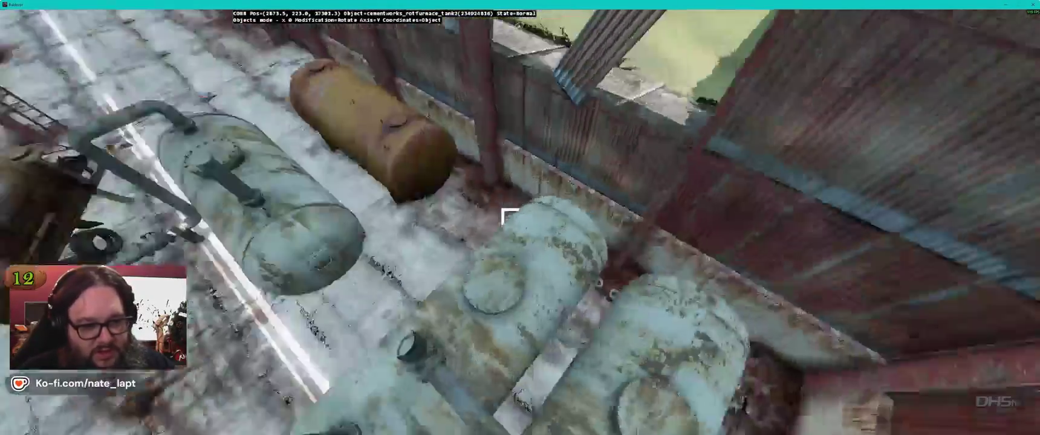
pyautogui.press('s')
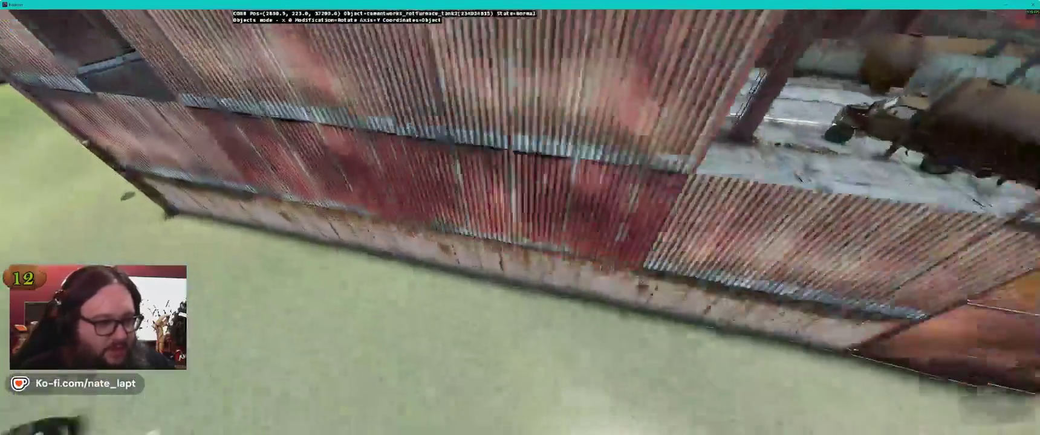
pyautogui.press('s')
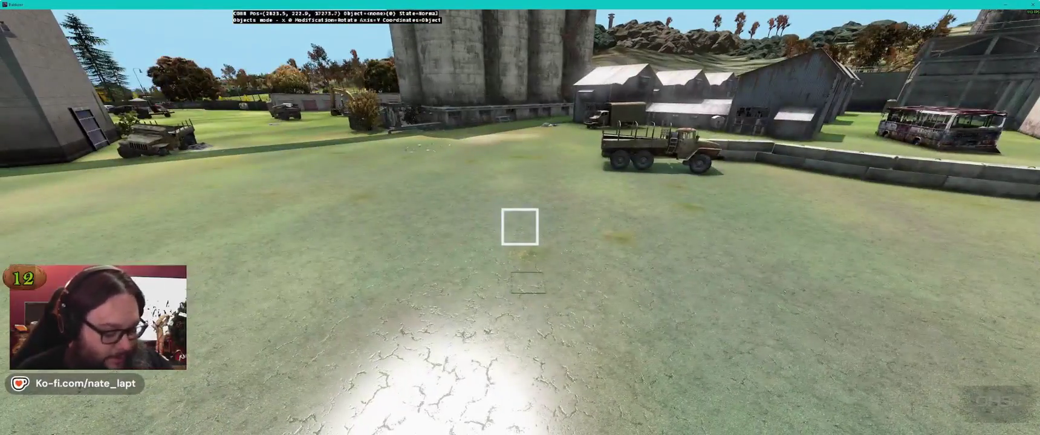
pyautogui.hotkey('alt', 'Tab')
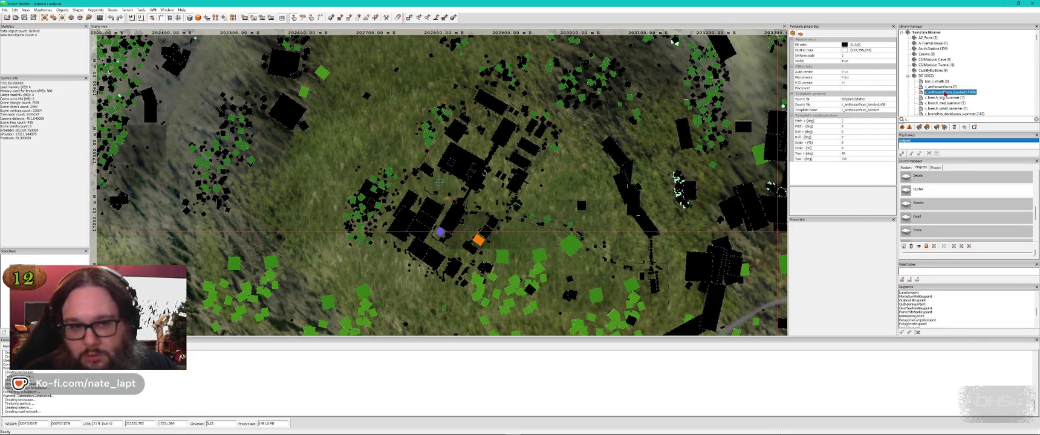
# Place three c_anthoxanthum_bended grass objects beside the building and the car.
pyautogui.hotkey('alt', 'Tab')
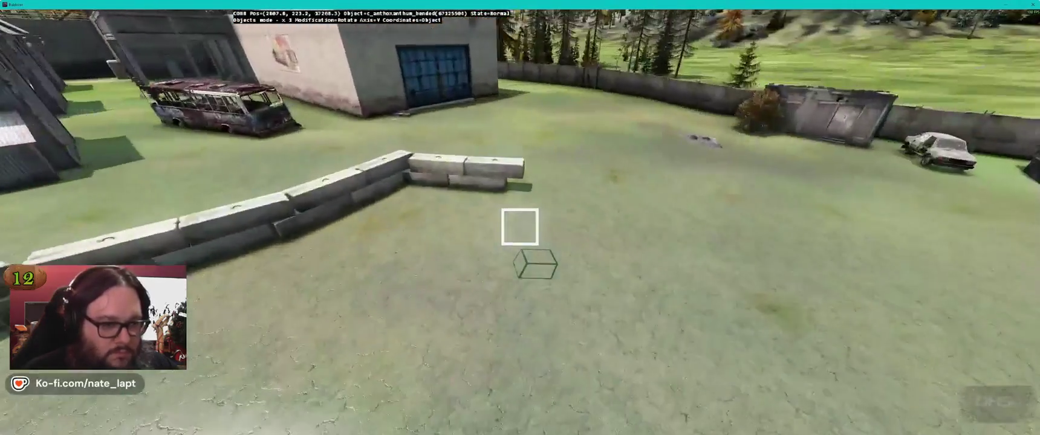
pyautogui.press('Insert')
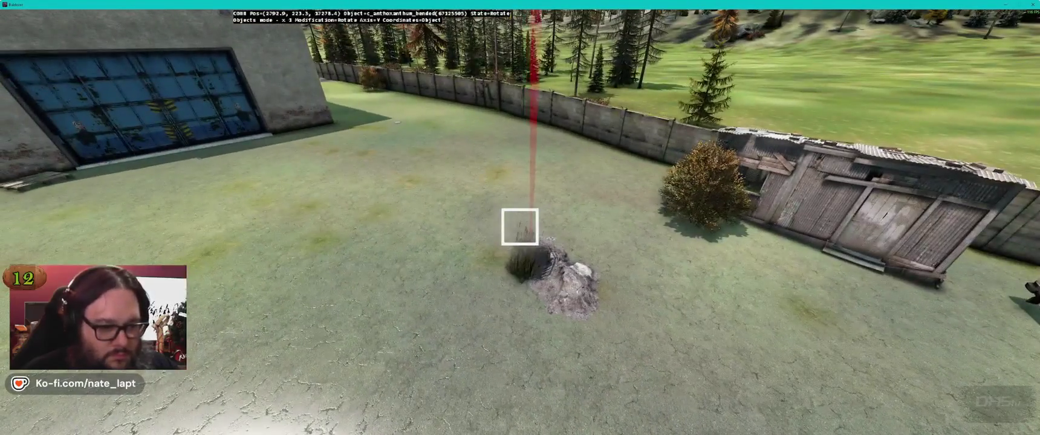
pyautogui.click(520, 227)
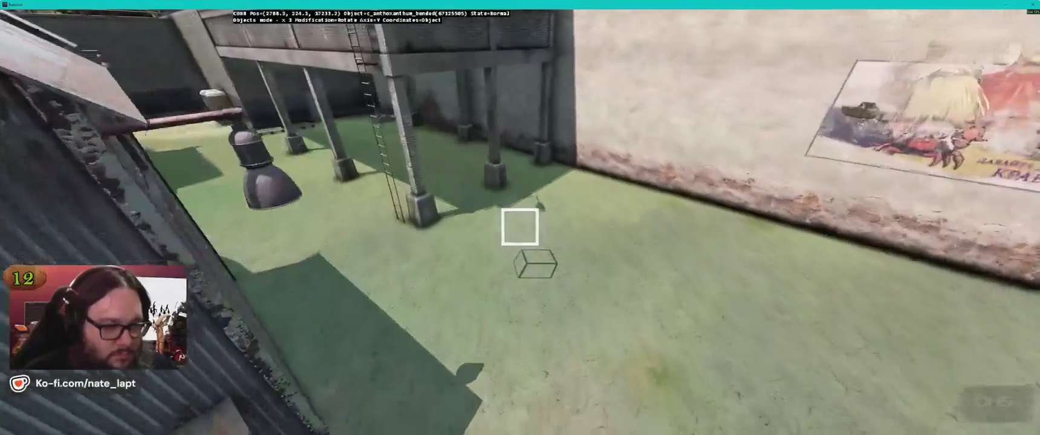
pyautogui.press('Insert')
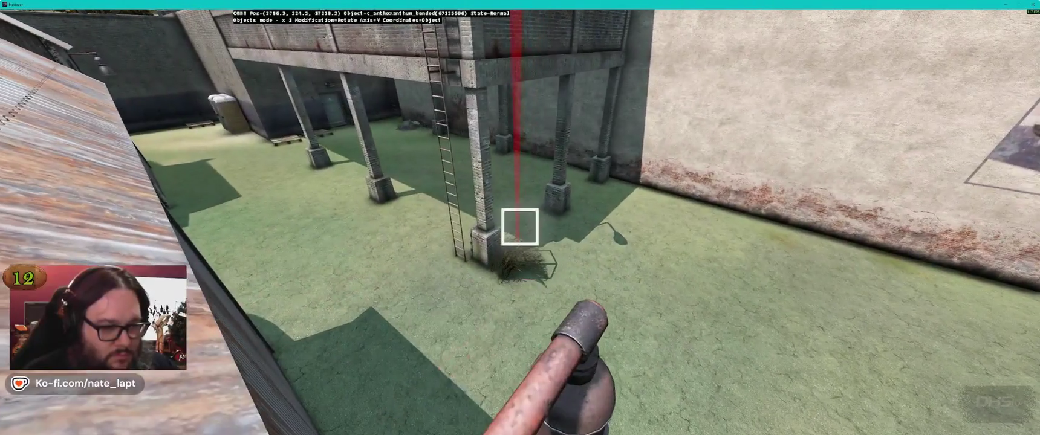
pyautogui.click(519, 227)
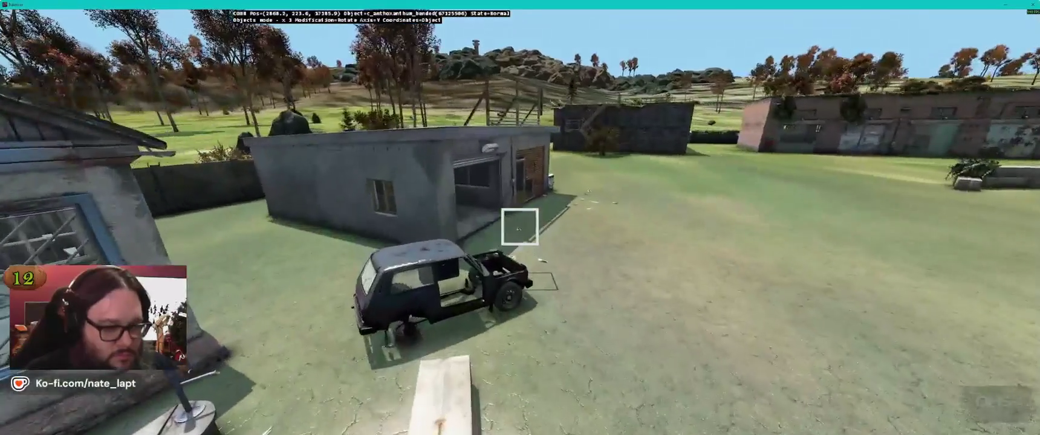
pyautogui.press('Insert')
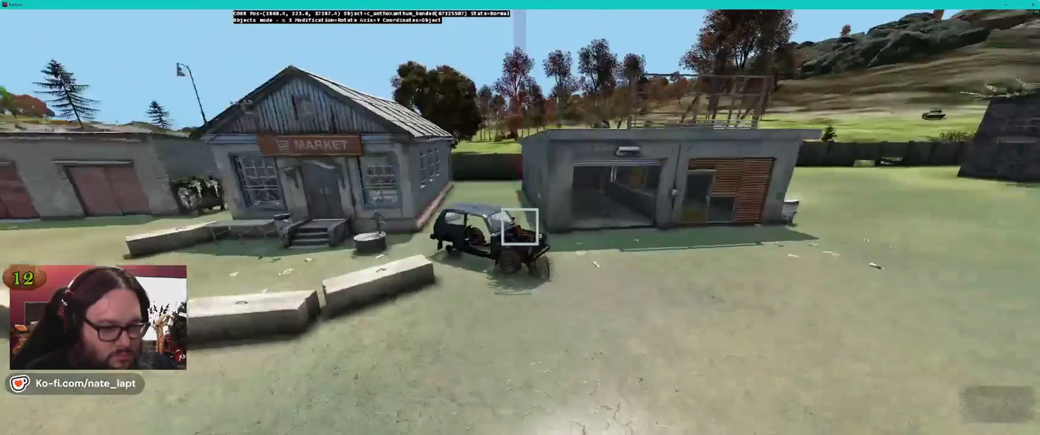
pyautogui.hotkey('alt', 'Tab')
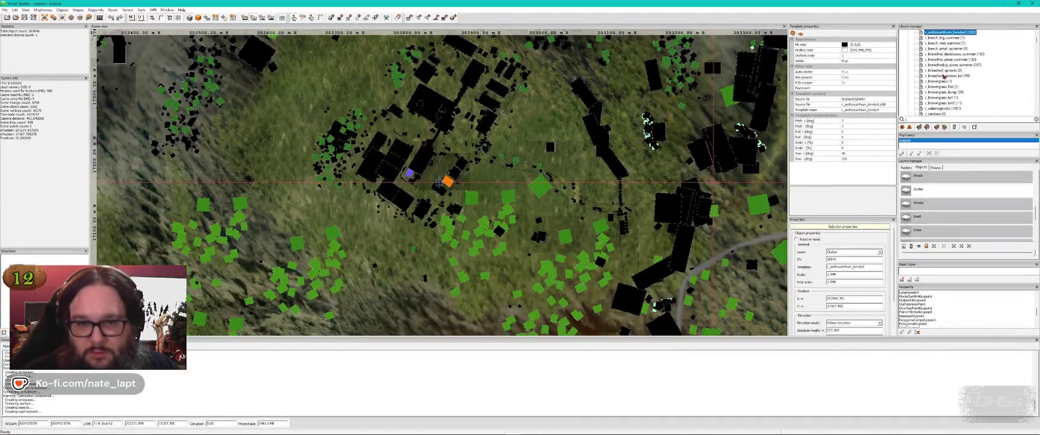
# Select the c_broadleaf_sprouts_tall template and preview it in Buldozer.
pyautogui.click(954, 77)
pyautogui.hotkey('alt', 'Tab')
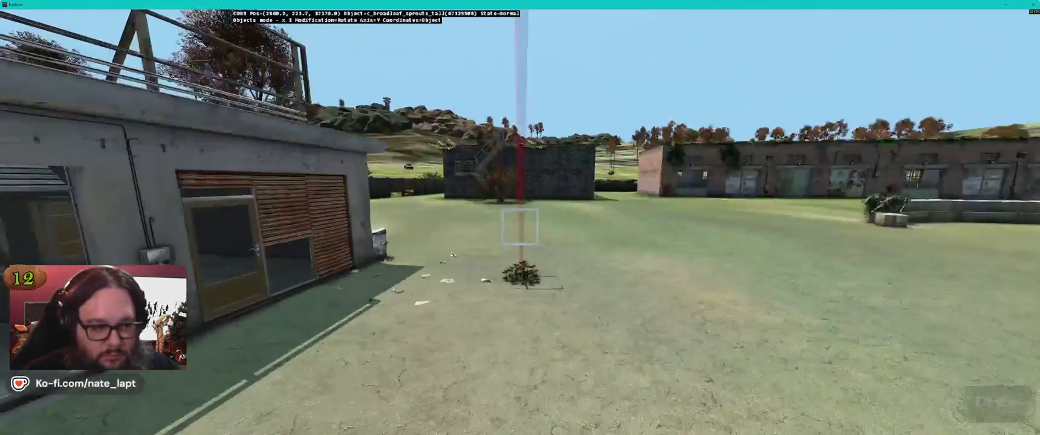
pyautogui.scroll(2, 520, 227)
pyautogui.scroll(-3, 520, 227)
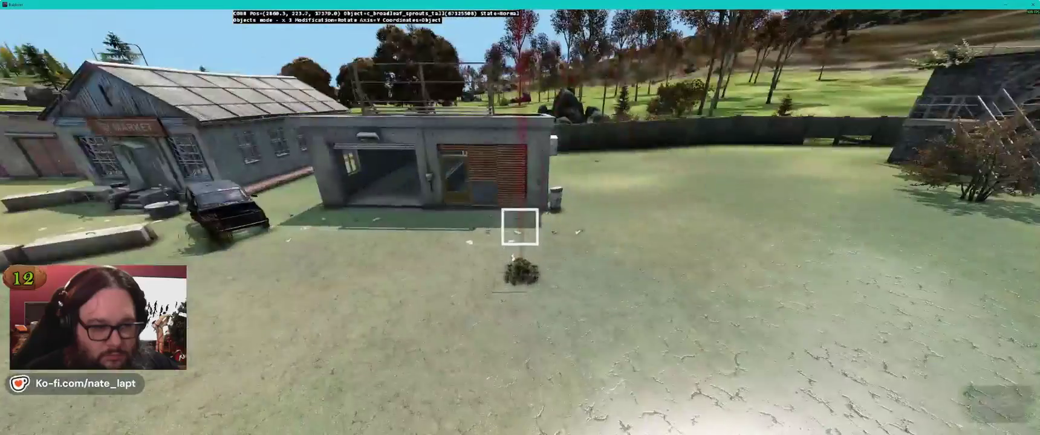
pyautogui.hotkey('alt', 'Tab')
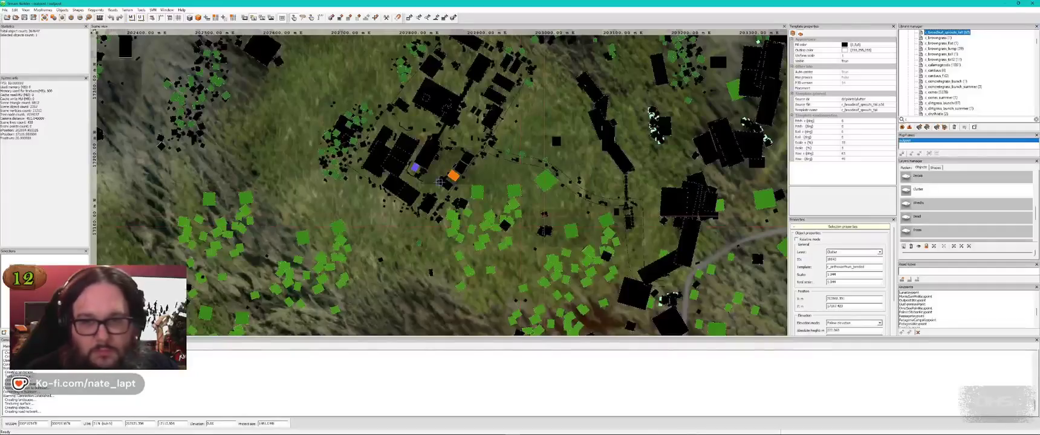
# Select c_browngrass_jump and place one clump on the ground in Buldozer.
pyautogui.click(950, 48)
pyautogui.hotkey('alt', 'Tab')
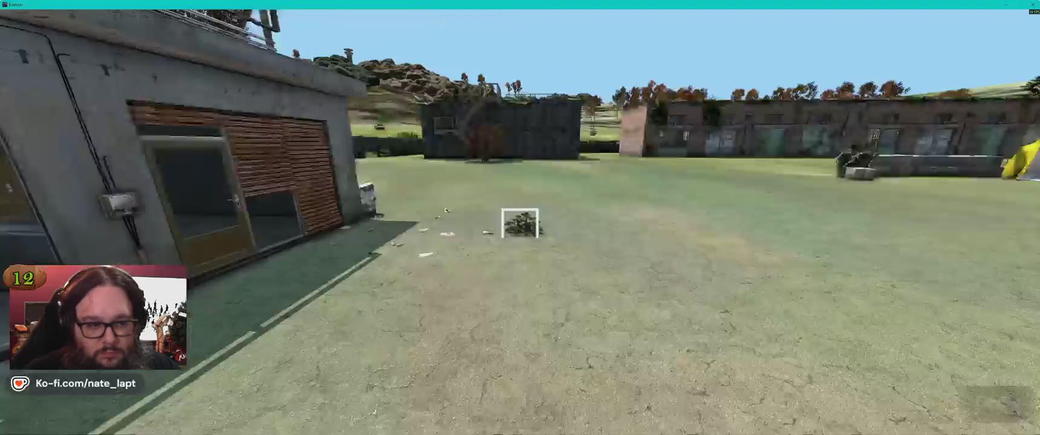
pyautogui.press('Insert')
pyautogui.press('Right')
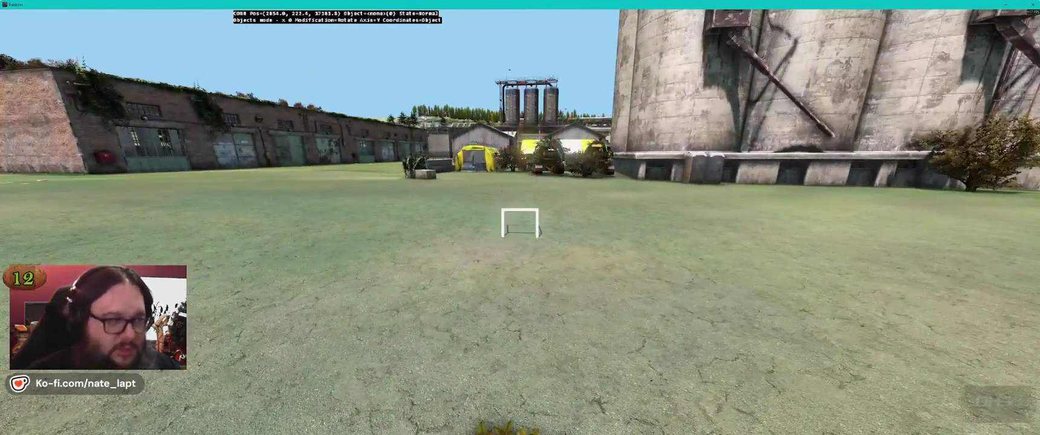
pyautogui.hotkey('alt', 'Tab')
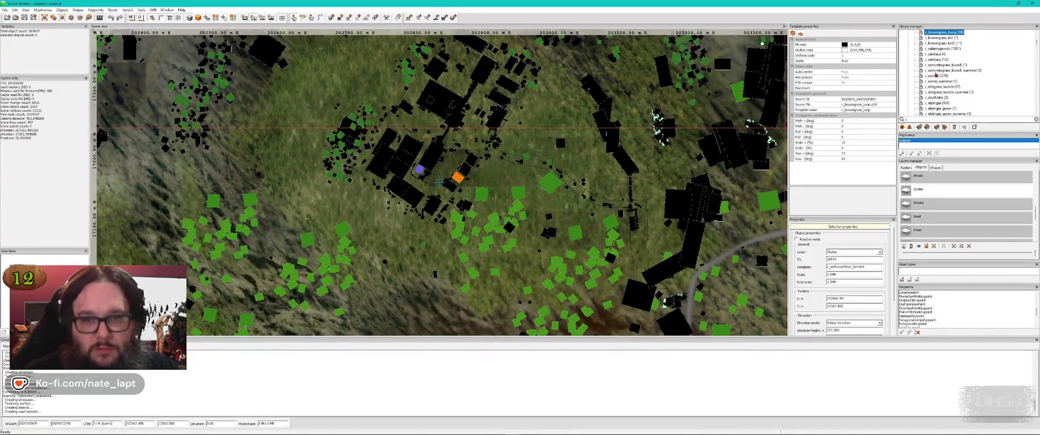
# Select c_calamagrostis and place a clump at the foot of the silo wall.
pyautogui.click(931, 54)
pyautogui.hotkey('alt', 'Tab')
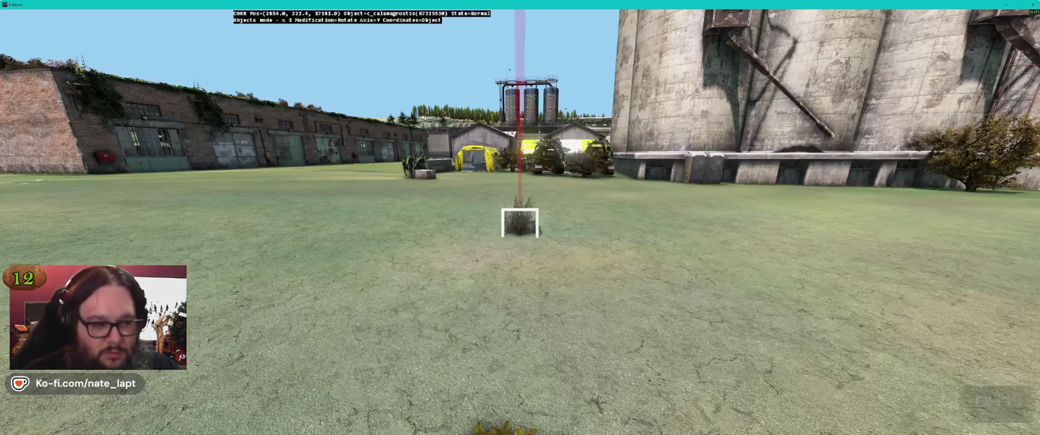
pyautogui.press('Right')
pyautogui.press('Right')
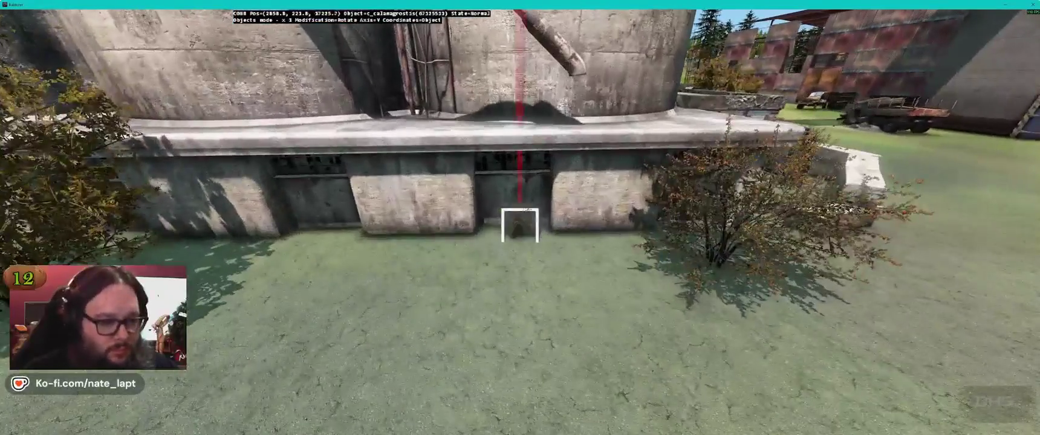
pyautogui.press('Left')
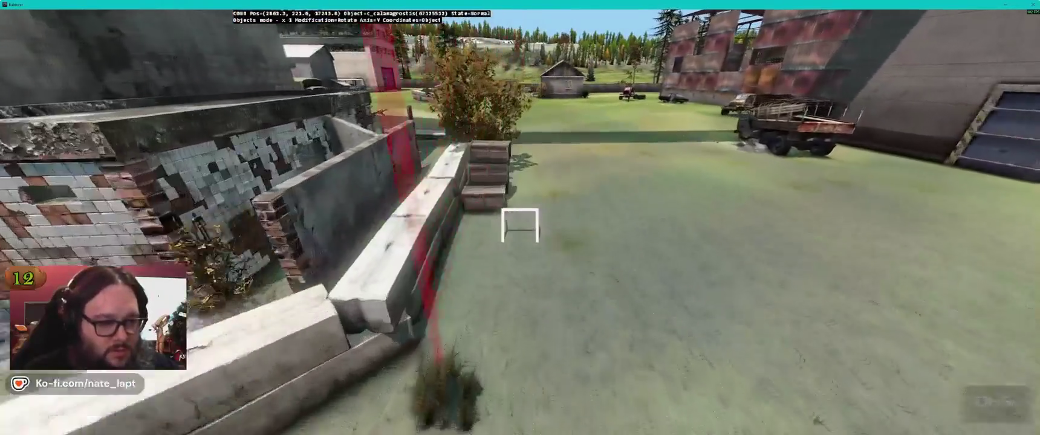
pyautogui.press('Left')
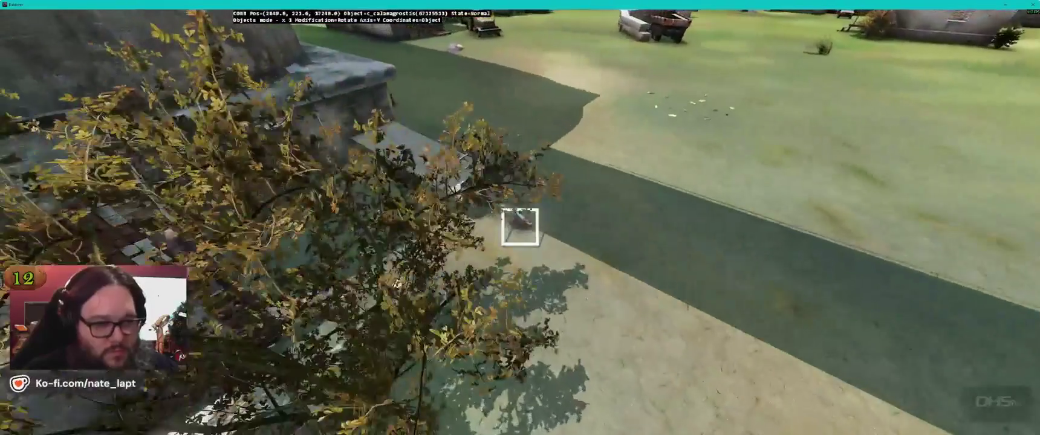
# Reposition one c_calamagrostis clump, look over the truck, field and rubble, then return to the map.
pyautogui.moveTo(520, 227); pyautogui.dragTo(519, 227)
pyautogui.press('Left')
pyautogui.press('Left')
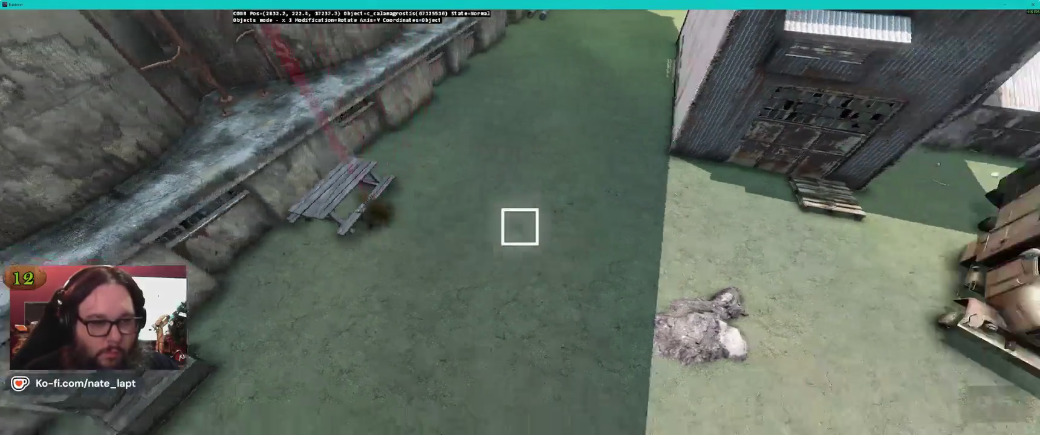
pyautogui.press('Left')
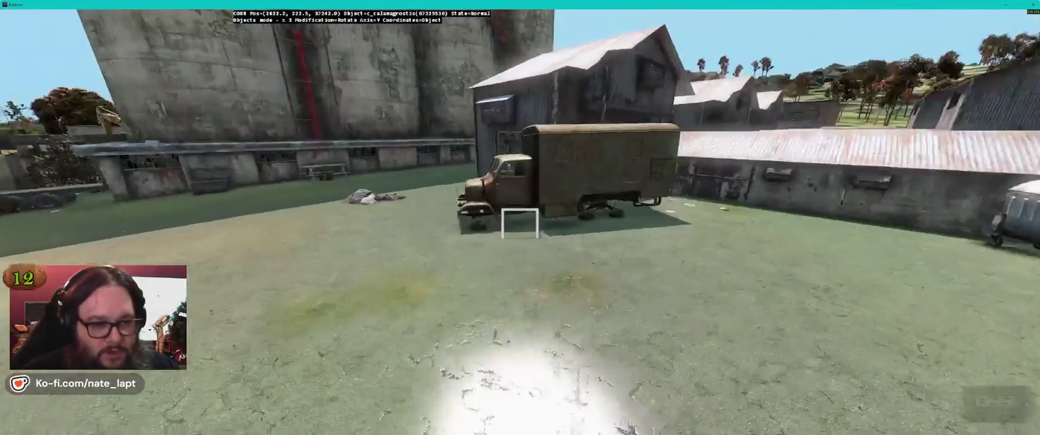
pyautogui.press('Right')
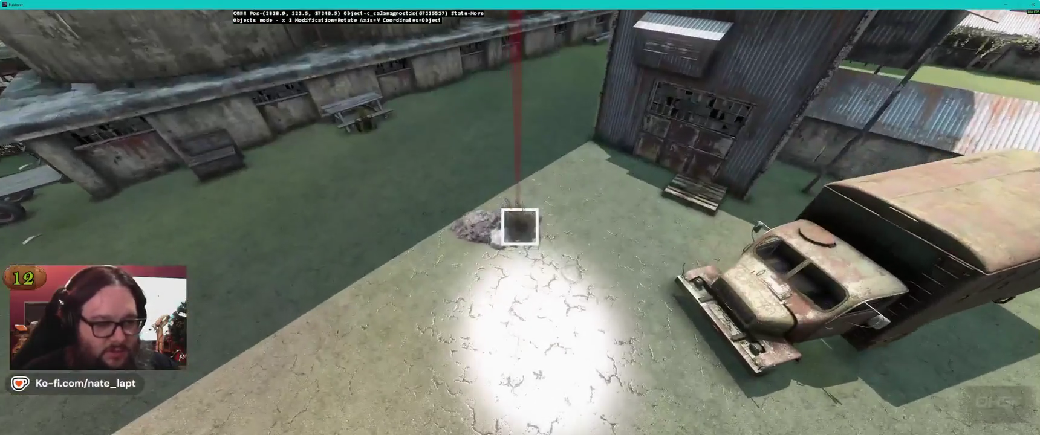
pyautogui.press('Left')
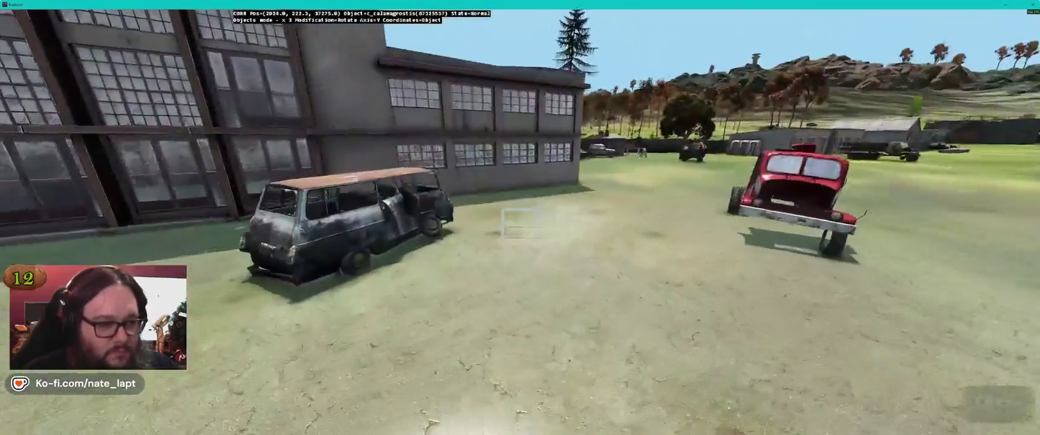
pyautogui.hotkey('alt', 'Tab')
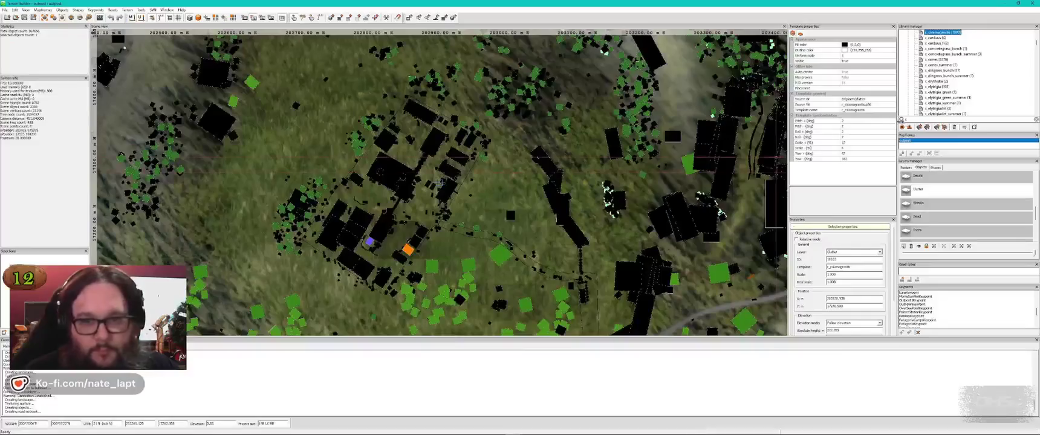
# Take a quick 3D look past the building toward the silo, then return to the map.
pyautogui.hotkey('alt', 'Tab')
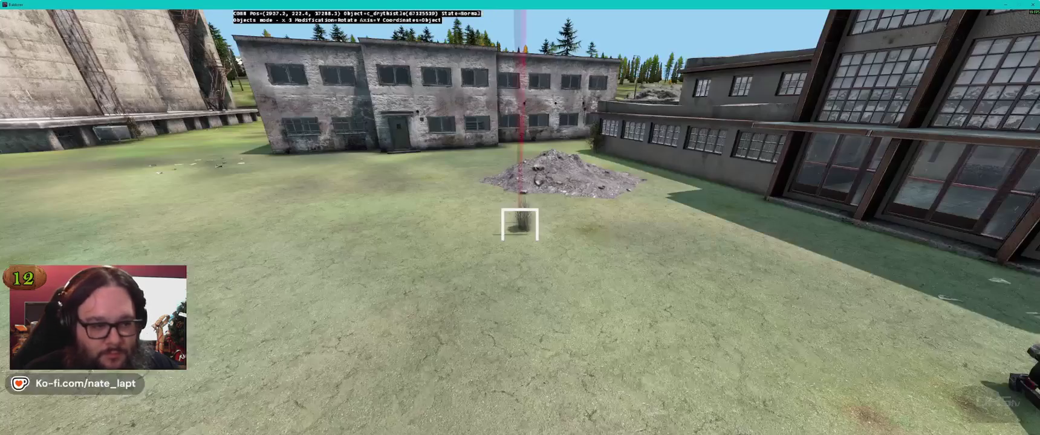
pyautogui.press('Right')
pyautogui.press('Up')
pyautogui.press('Right')
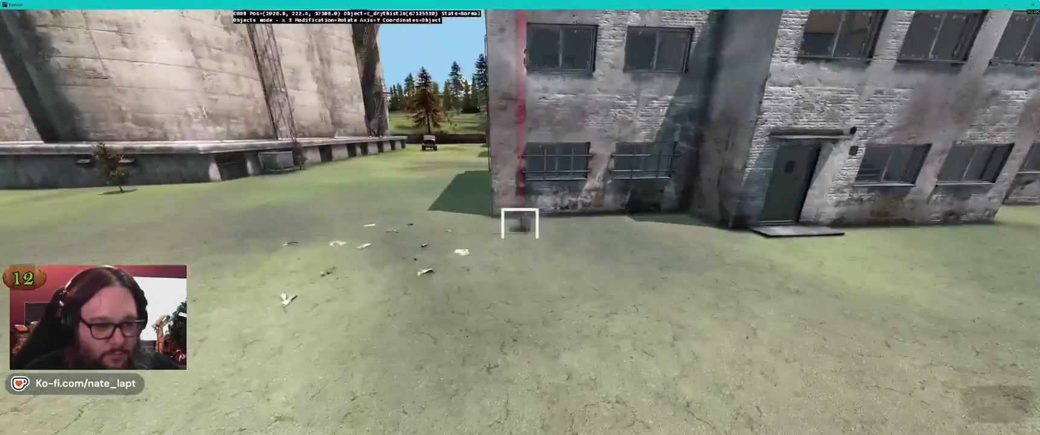
pyautogui.hotkey('alt', 'Tab')
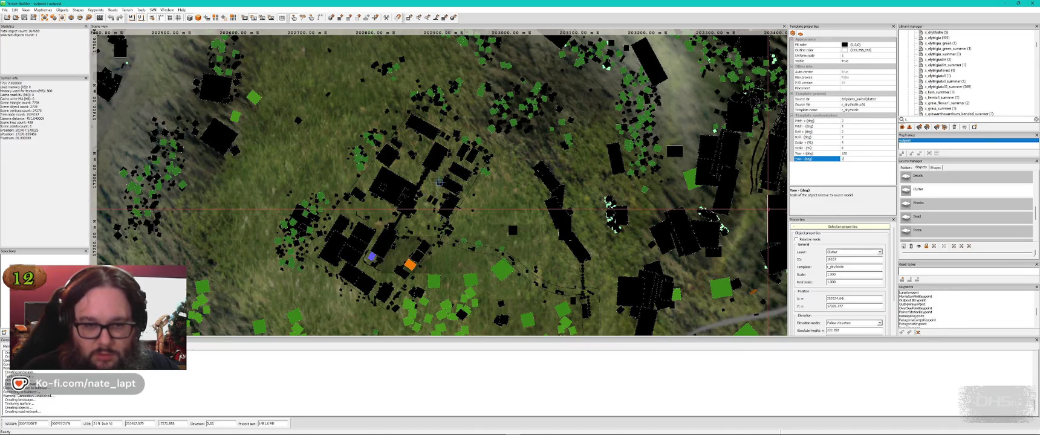
# Fly the 3D preview past the apartment building, garages and yard into the barn–fence corridor.
pyautogui.hotkey('alt', 'Tab')
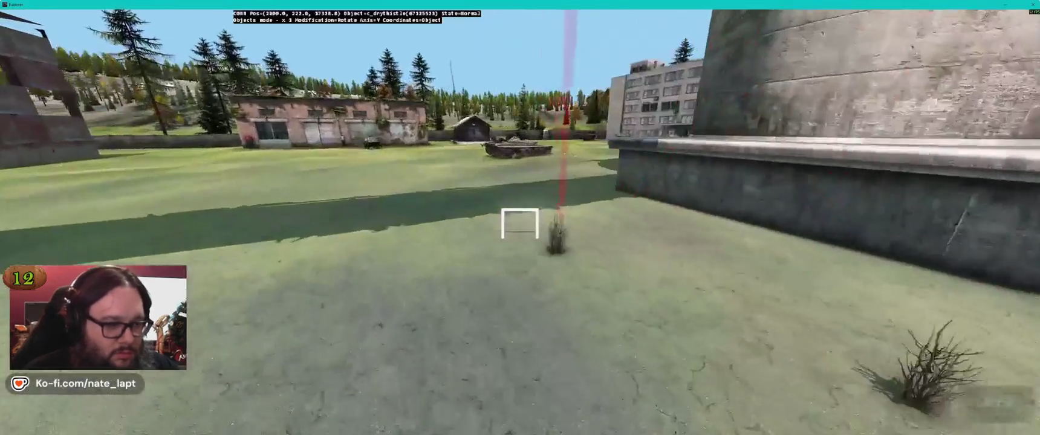
pyautogui.press('w')
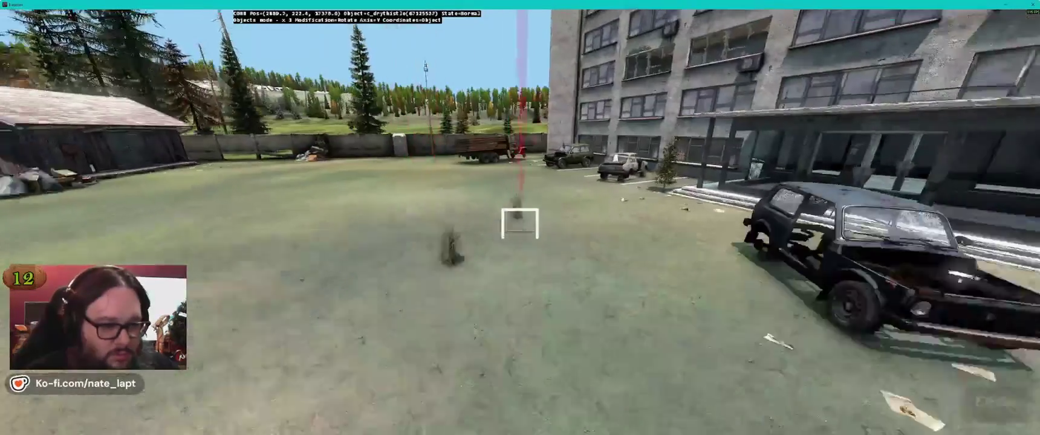
pyautogui.press('w')
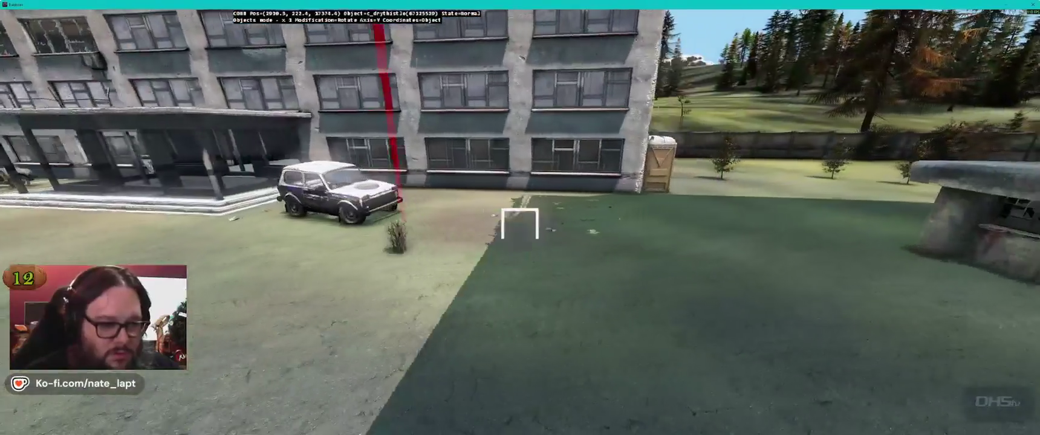
pyautogui.press('w')
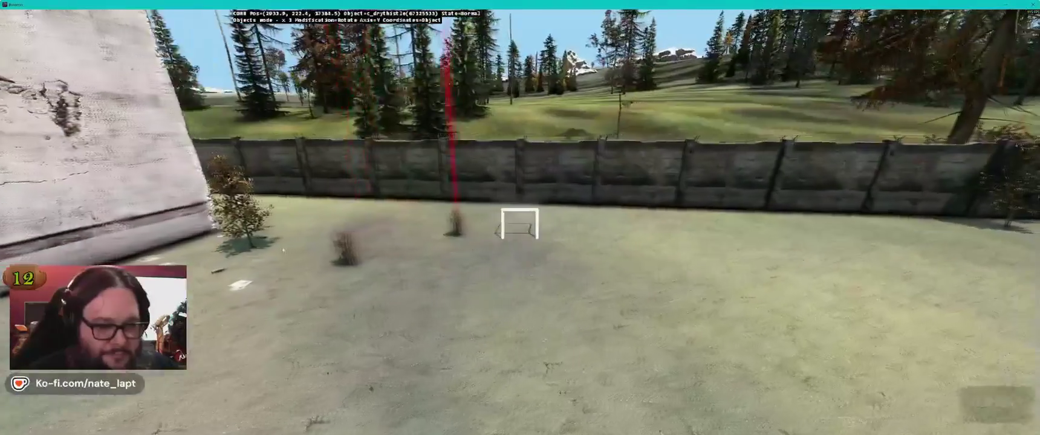
pyautogui.press('w')
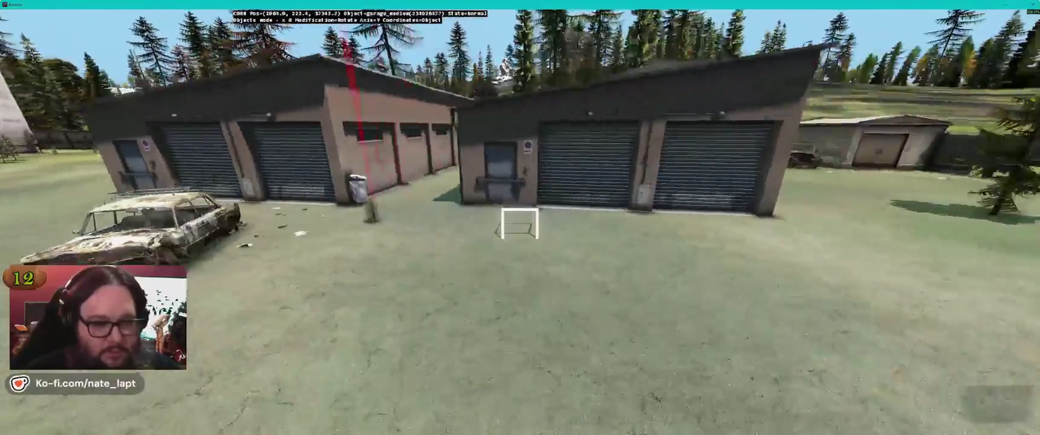
pyautogui.press('w')
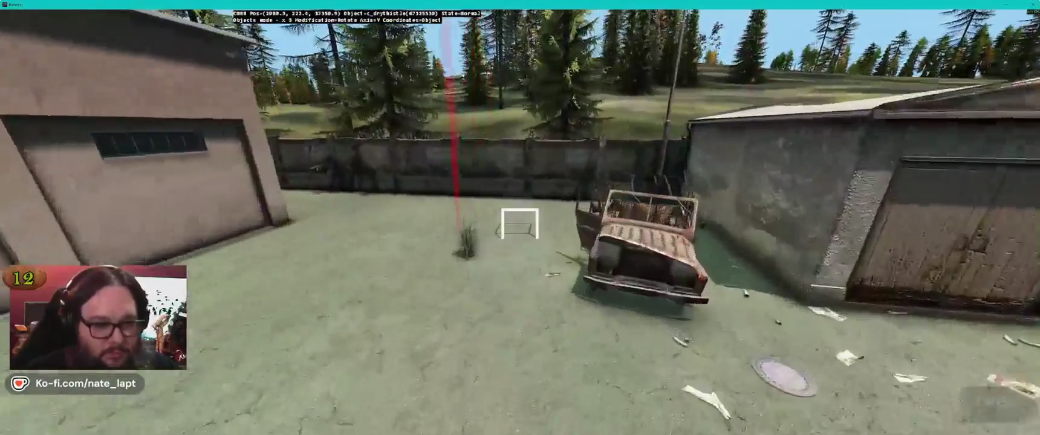
pyautogui.press('w')
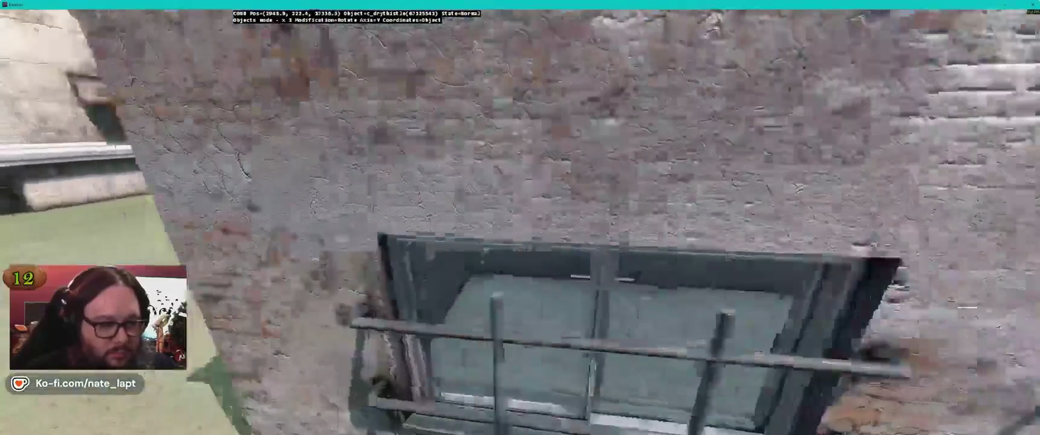
pyautogui.press('w')
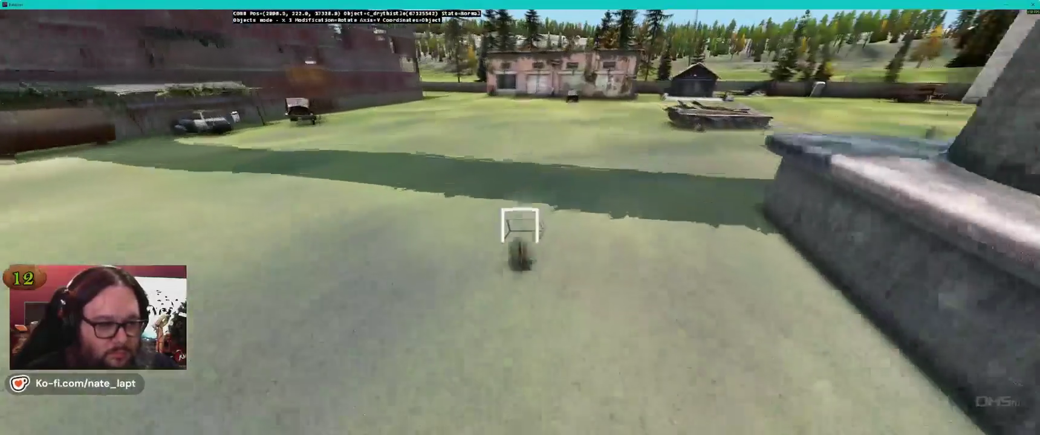
pyautogui.press('w')
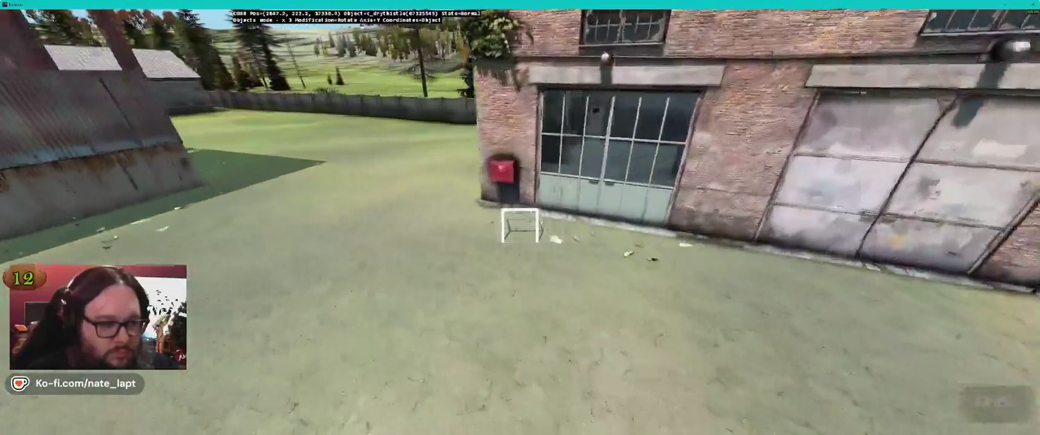
pyautogui.press('w')
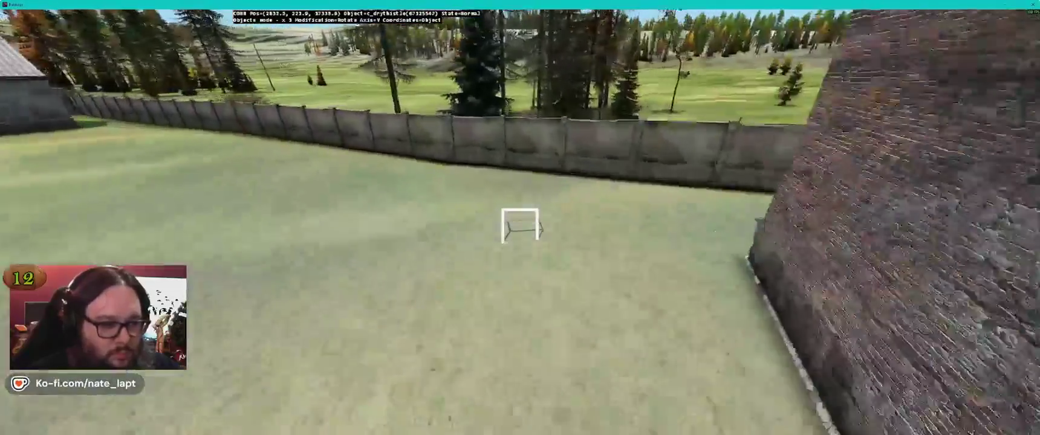
pyautogui.press('w')
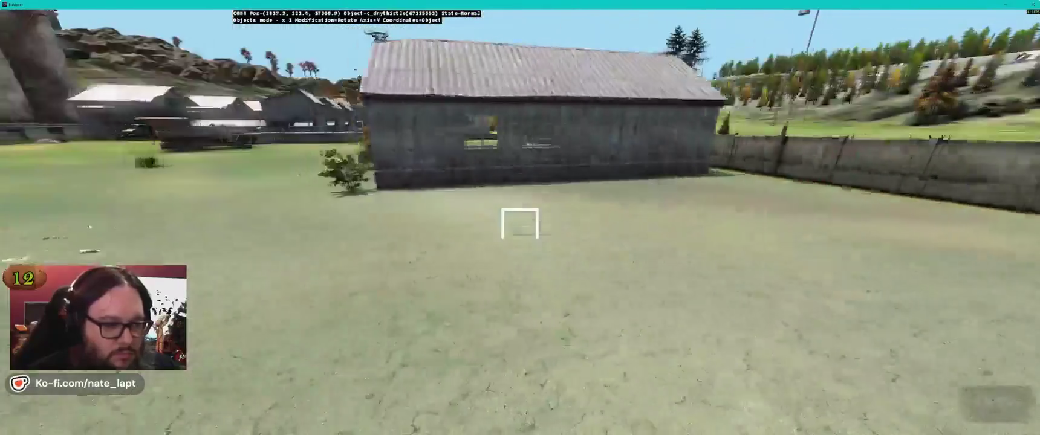
pyautogui.press('w')
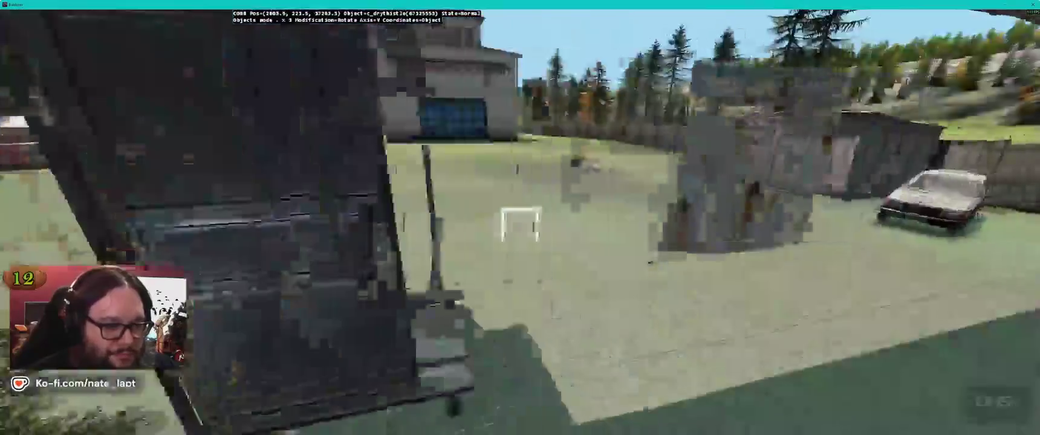
pyautogui.press('w')
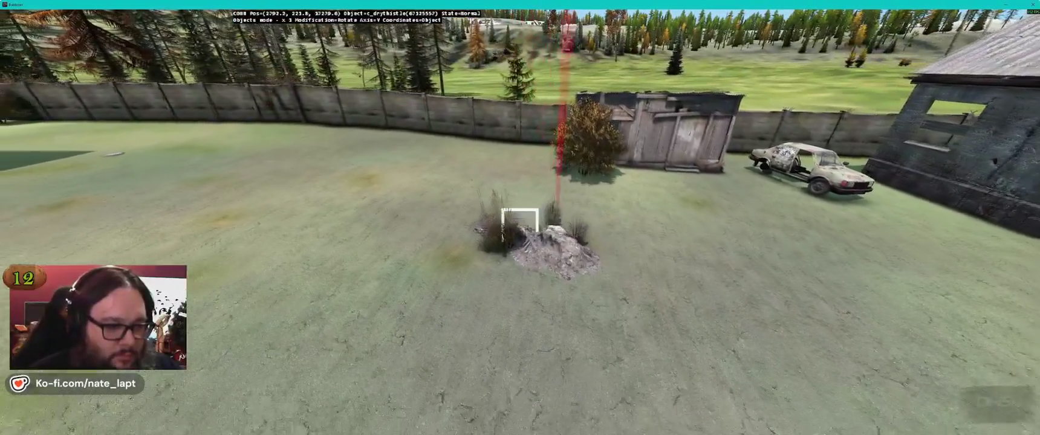
pyautogui.press('w')
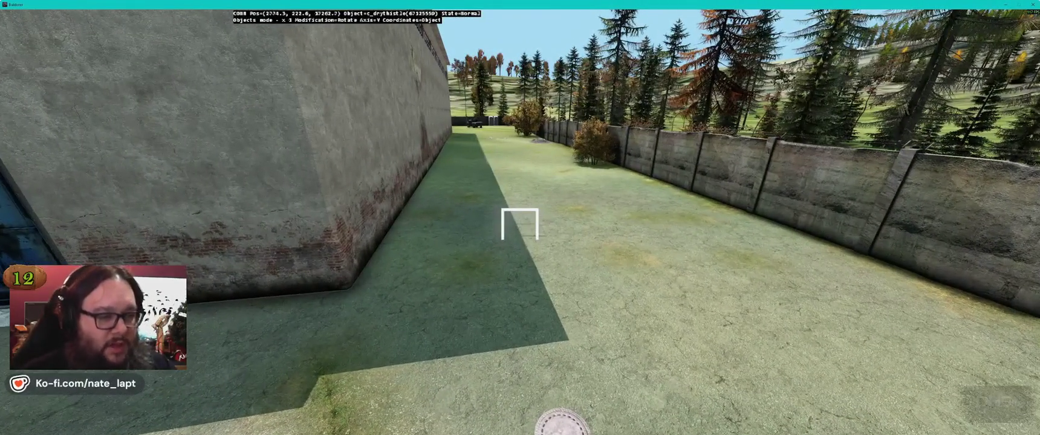
pyautogui.press('w')
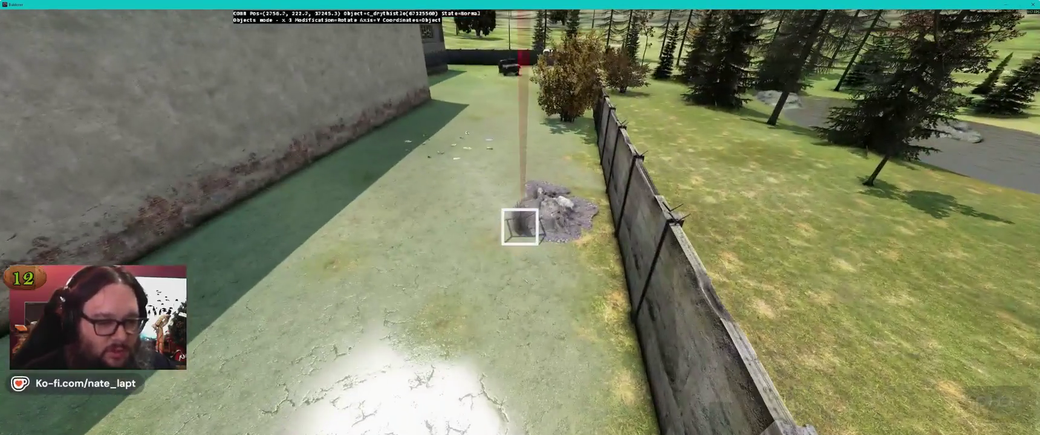
# Circle the thistles along the fence toward the brick building, then go back to the 2D map.
pyautogui.press('Left')
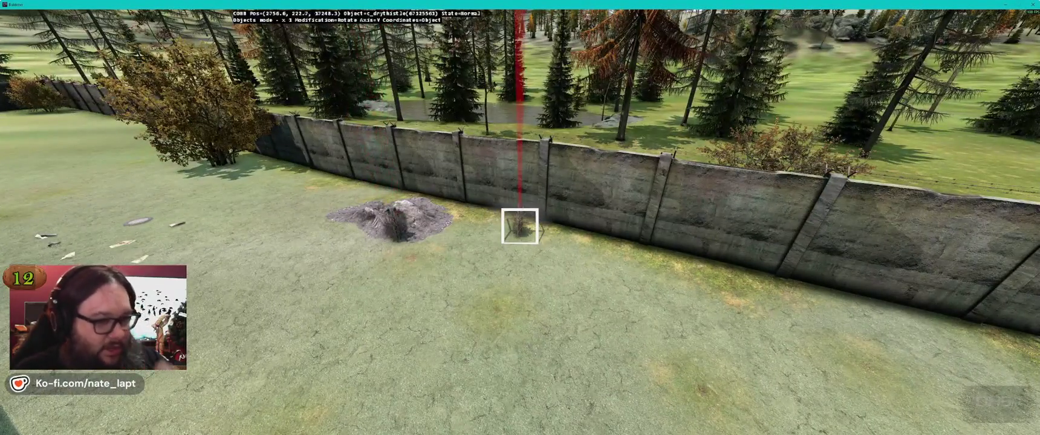
pyautogui.press('Right')
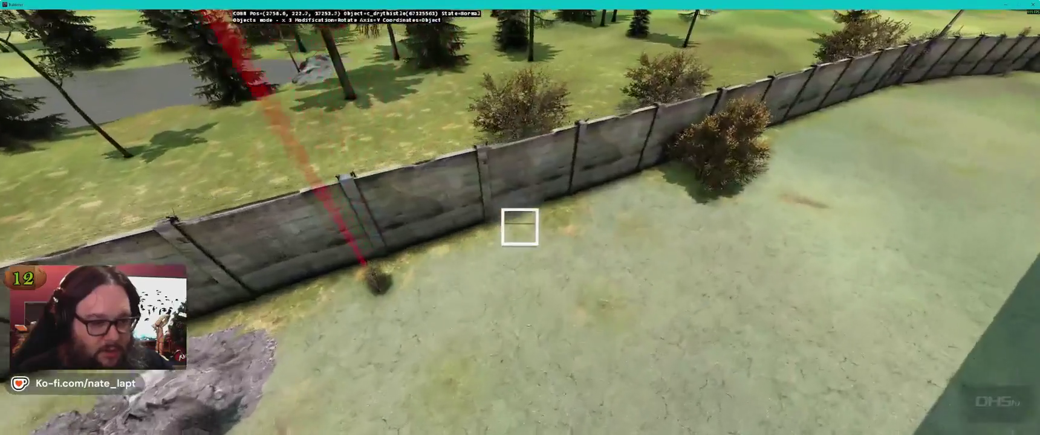
pyautogui.press('Right')
pyautogui.press('Right')
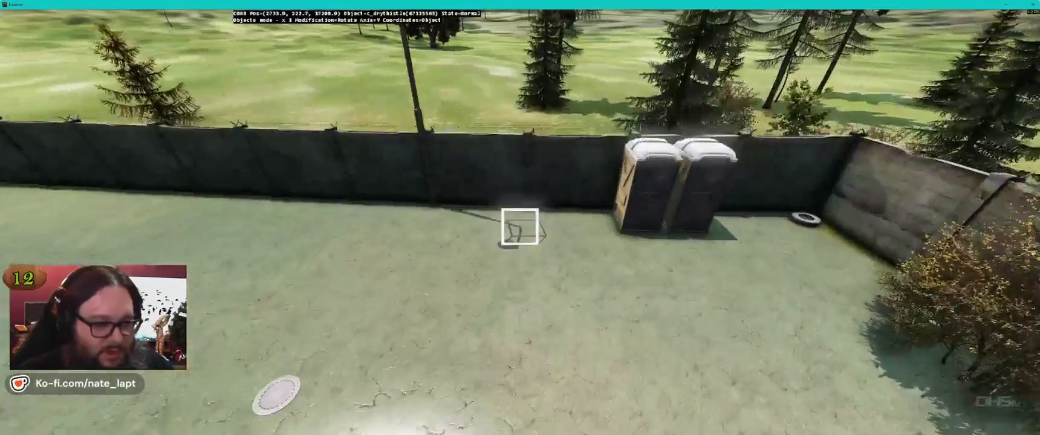
pyautogui.press('Right')
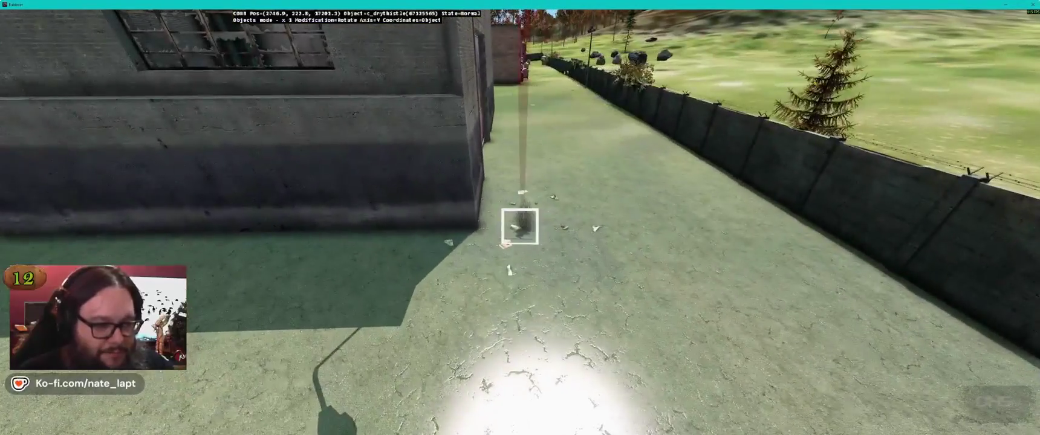
pyautogui.press('Right')
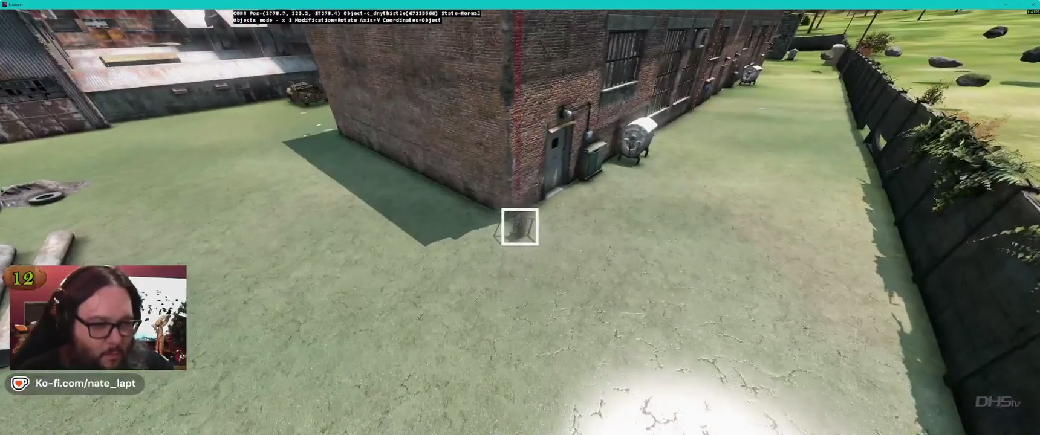
pyautogui.press('Right')
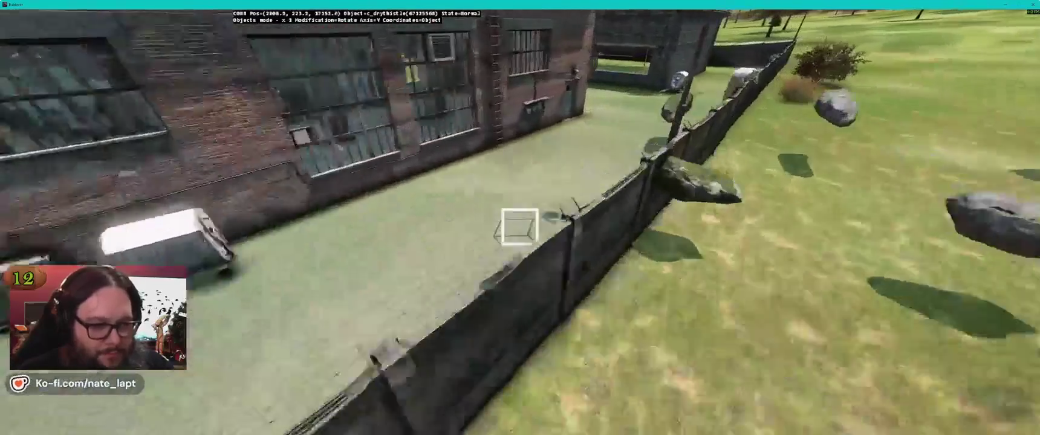
pyautogui.press('Right')
pyautogui.press('Right')
pyautogui.press('Left')
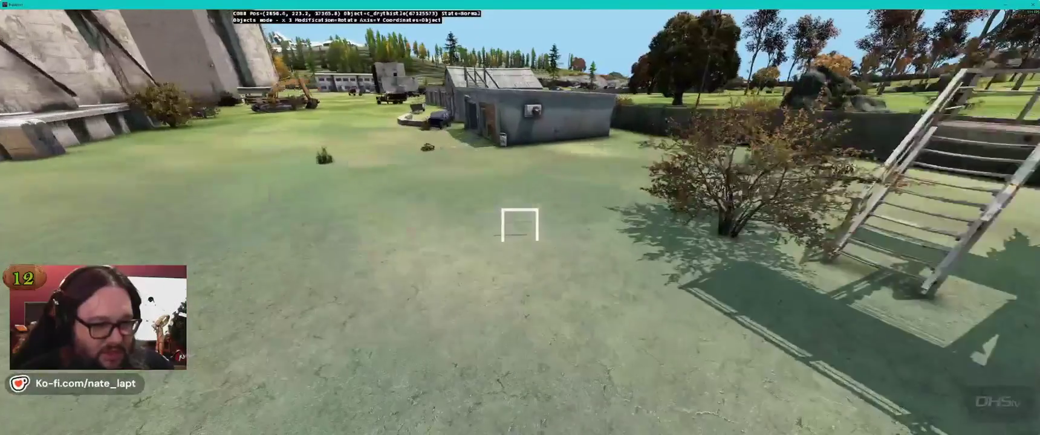
pyautogui.press('Up')
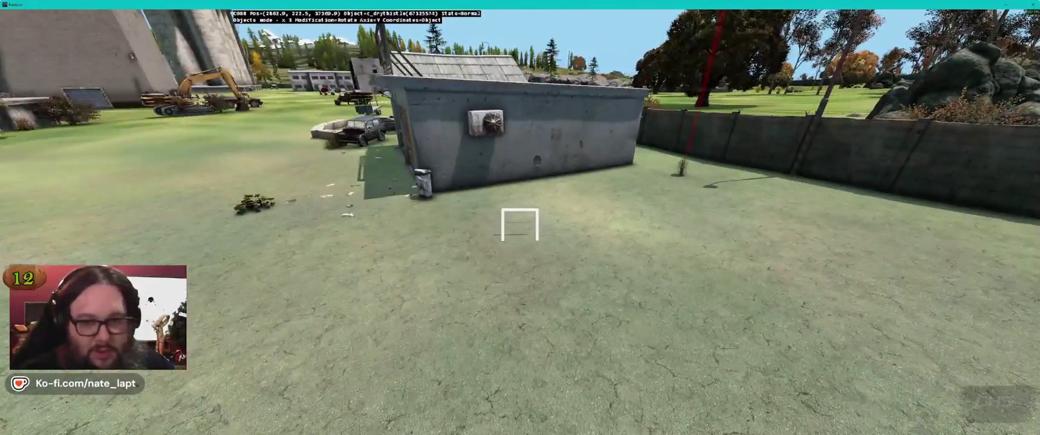
pyautogui.hotkey('alt', 'Tab')
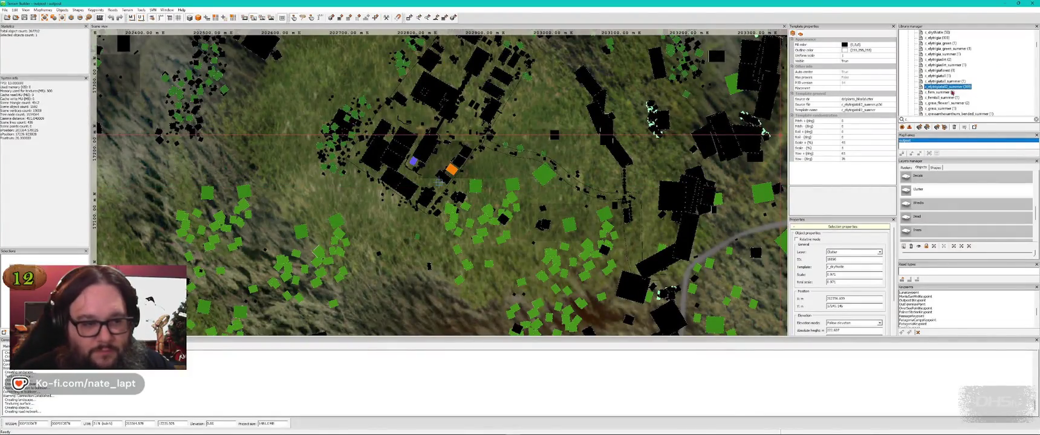
# Move the grass clump to a new spot in the 3D preview.
pyautogui.hotkey('alt', 'Tab')
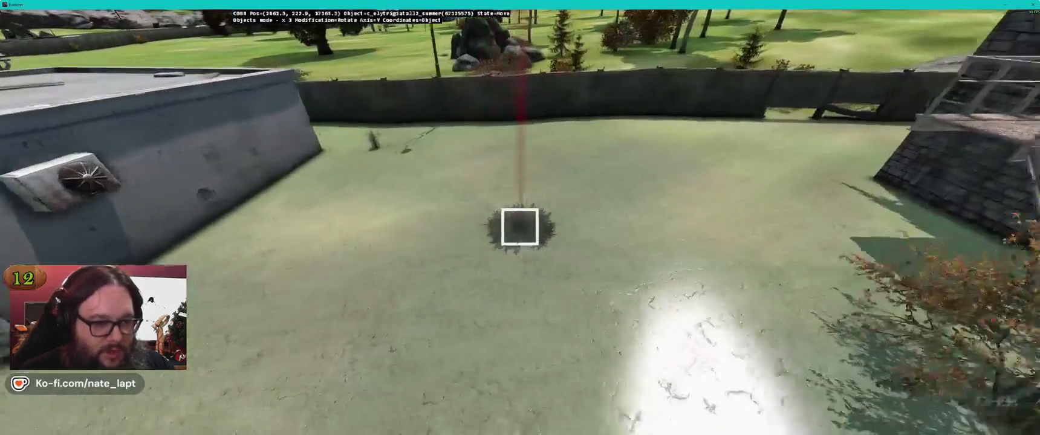
pyautogui.moveTo(519, 227); pyautogui.dragTo(520, 226)
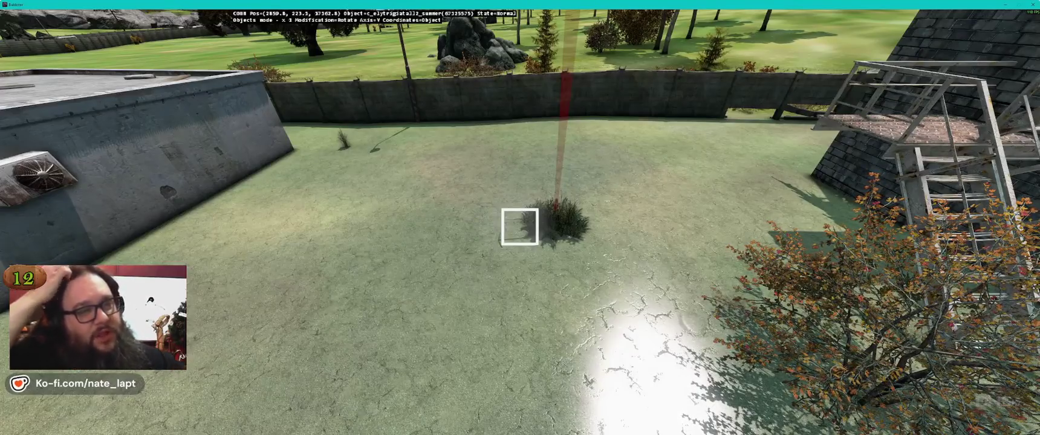
pyautogui.scroll(-5, 520, 227)
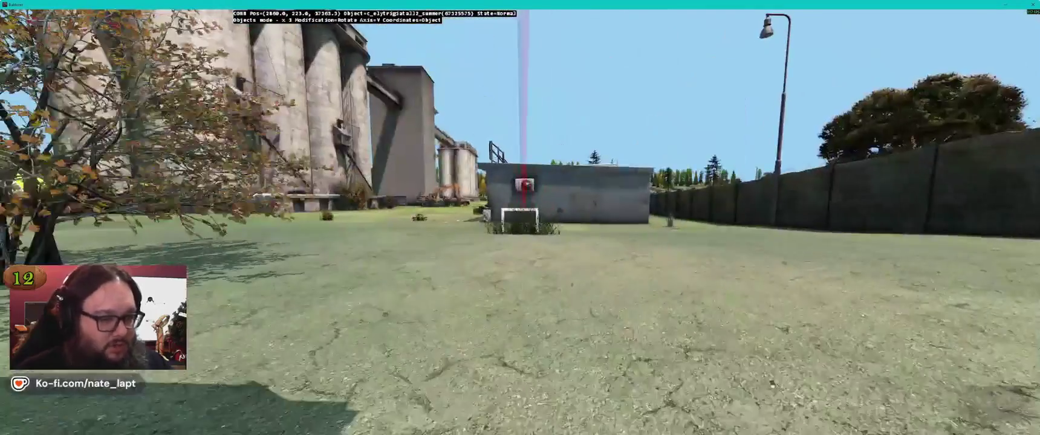
pyautogui.scroll(5, 520, 226)
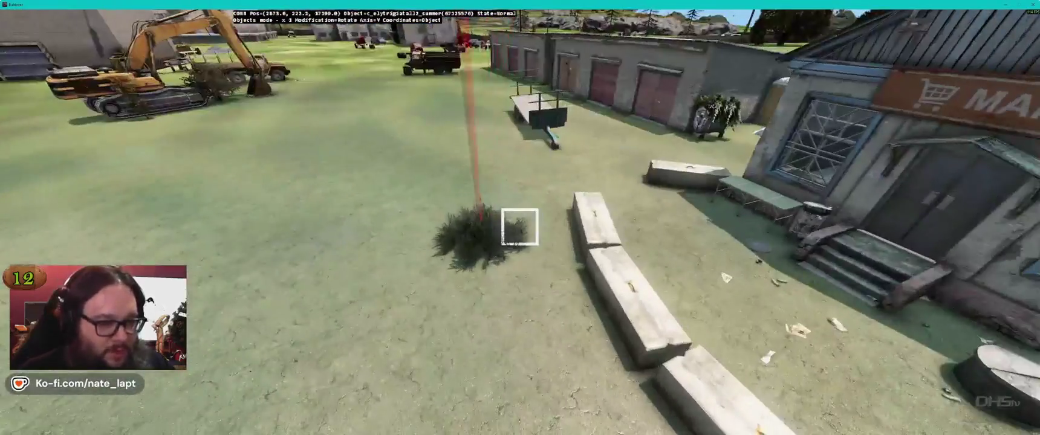
pyautogui.scroll(3, 519, 227)
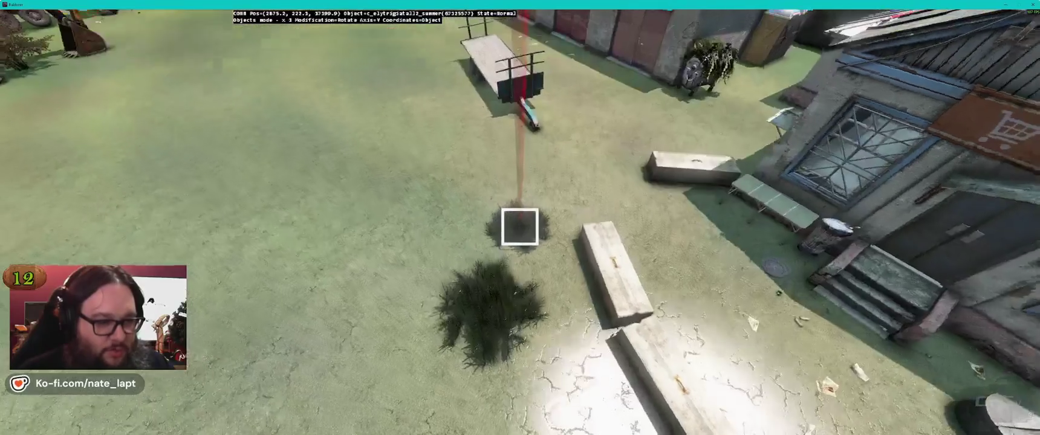
pyautogui.scroll(3, 519, 226)
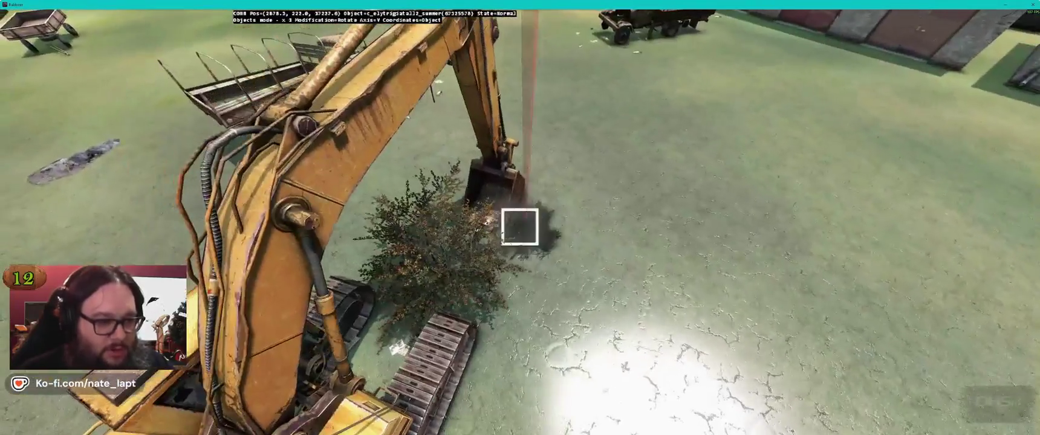
pyautogui.scroll(3, 520, 227)
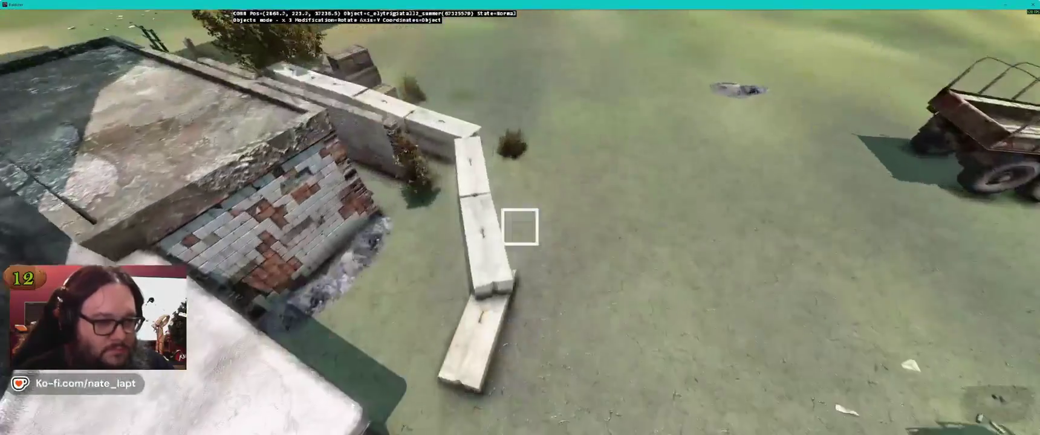
# Place bushes and grass along the wall by the bus, buildings, vehicles and silos.
pyautogui.press('Insert')
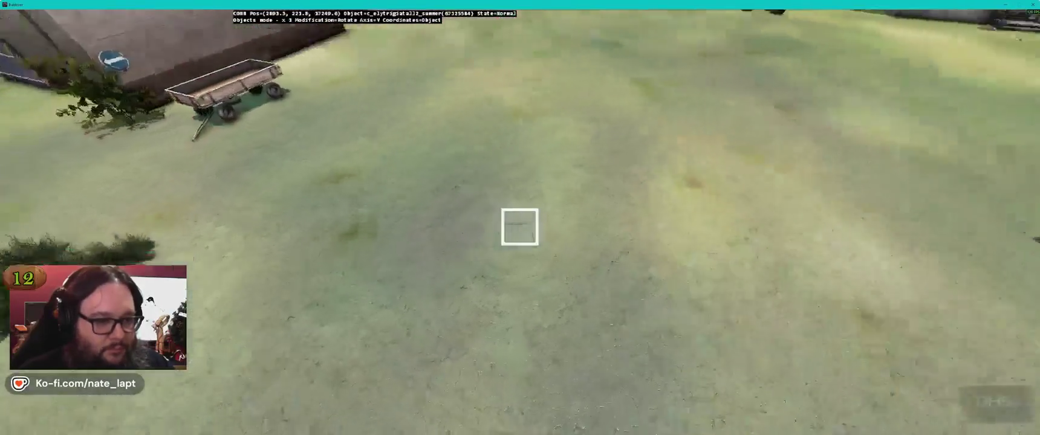
pyautogui.press('Insert')
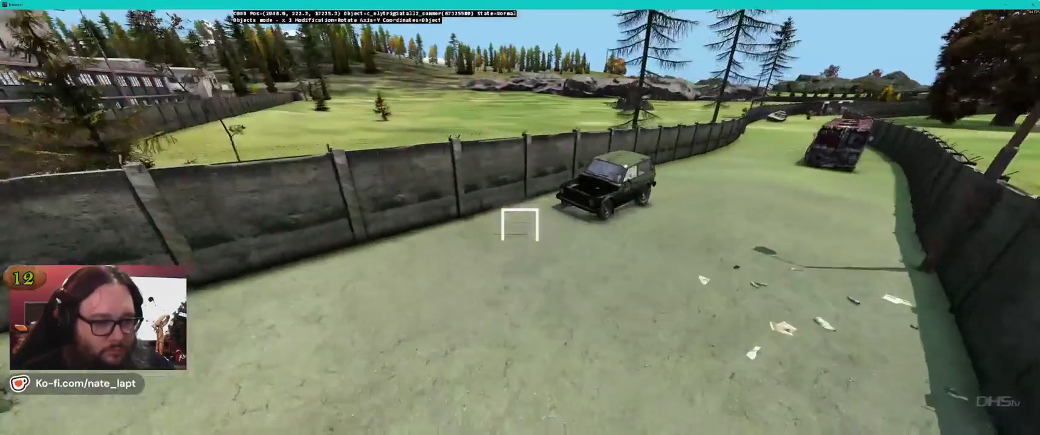
pyautogui.press('Insert')
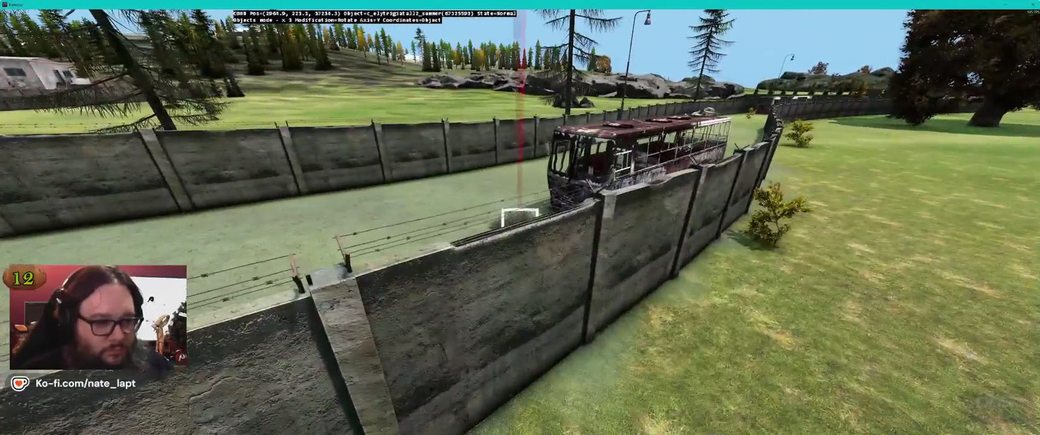
pyautogui.press('Insert')
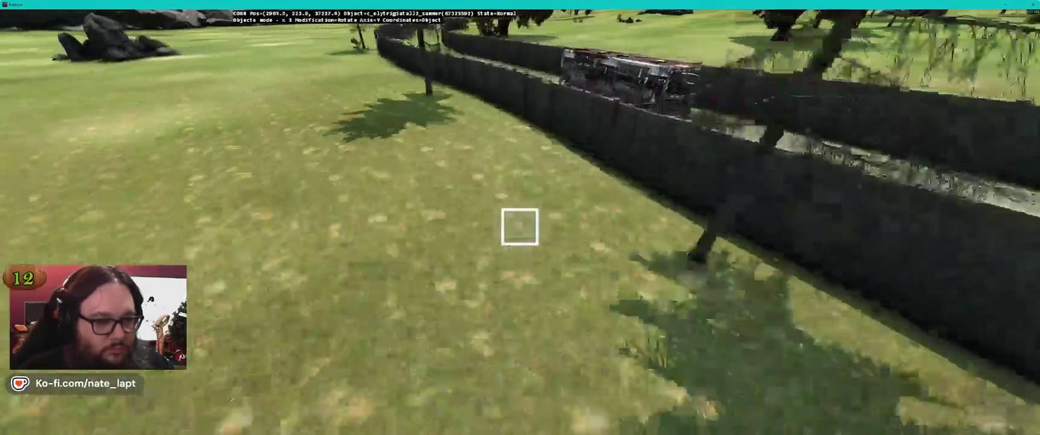
pyautogui.press('Insert')
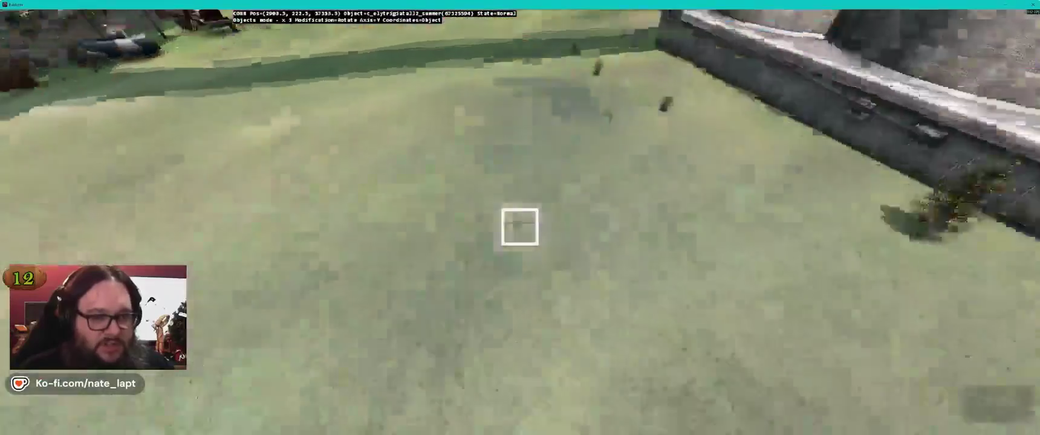
# Add a grass tuft in front of the silo, a bush by the building wall, and grass before the garages.
pyautogui.press('s')
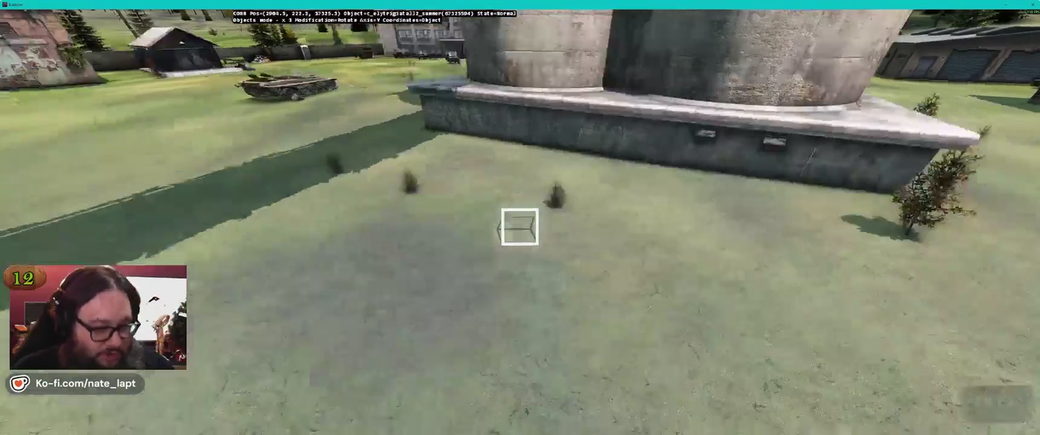
pyautogui.press('a')
pyautogui.press('Insert')
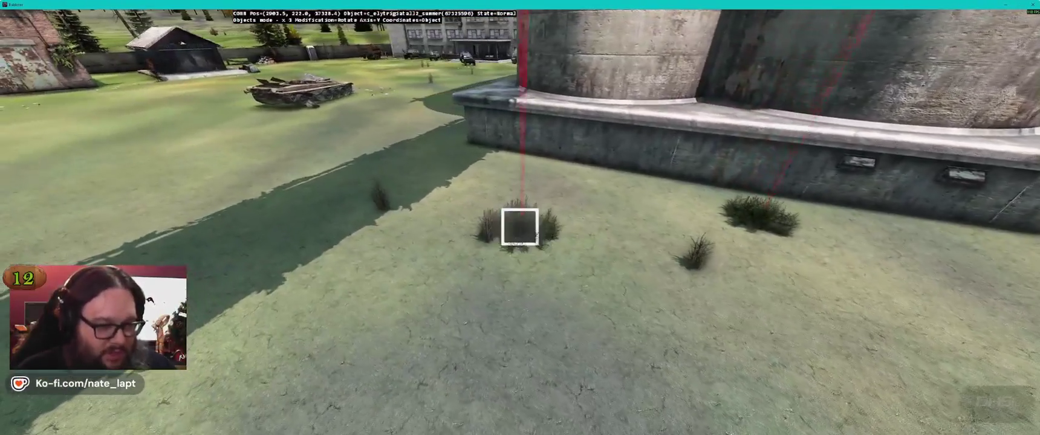
pyautogui.press('w')
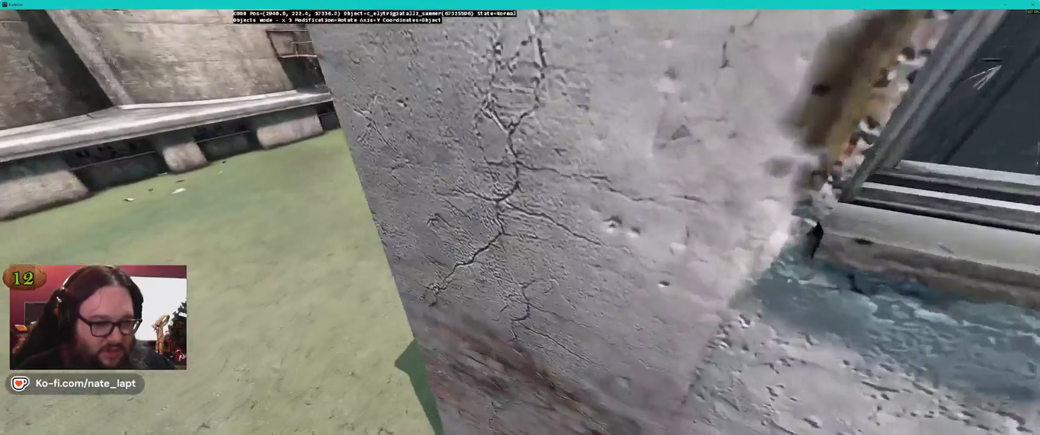
pyautogui.press('Insert')
pyautogui.press('Insert')
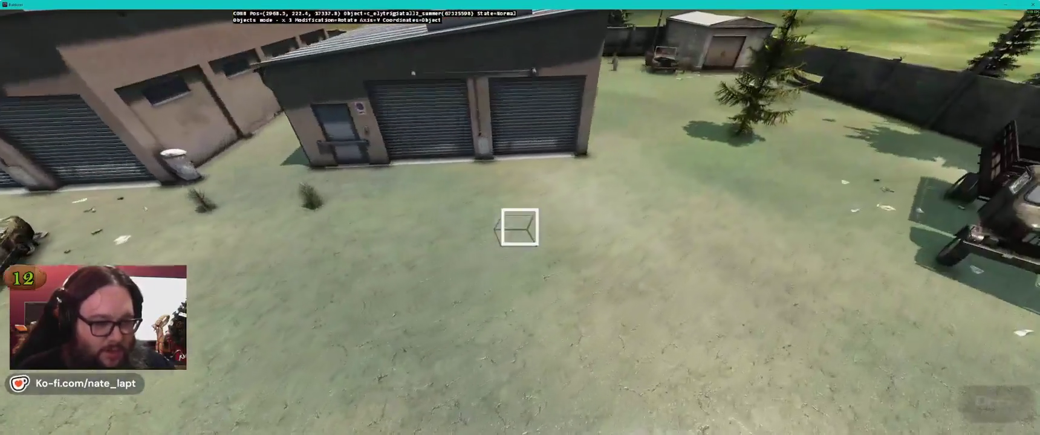
pyautogui.press('Insert')
pyautogui.hotkey('alt', 'Tab')
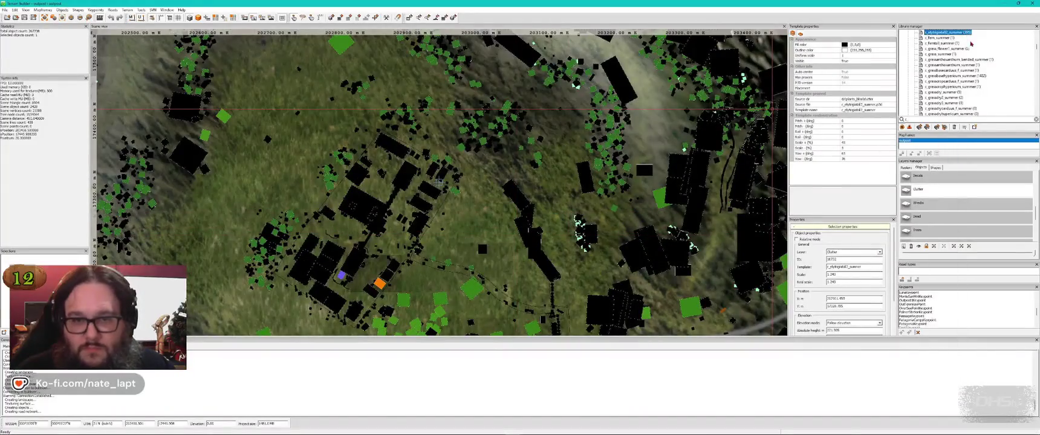
# Check the c_grass_flower1_summer clump, select the c_grassbasehypericum_summer template, and return to the garages preview.
pyautogui.hotkey('alt', 'Tab')
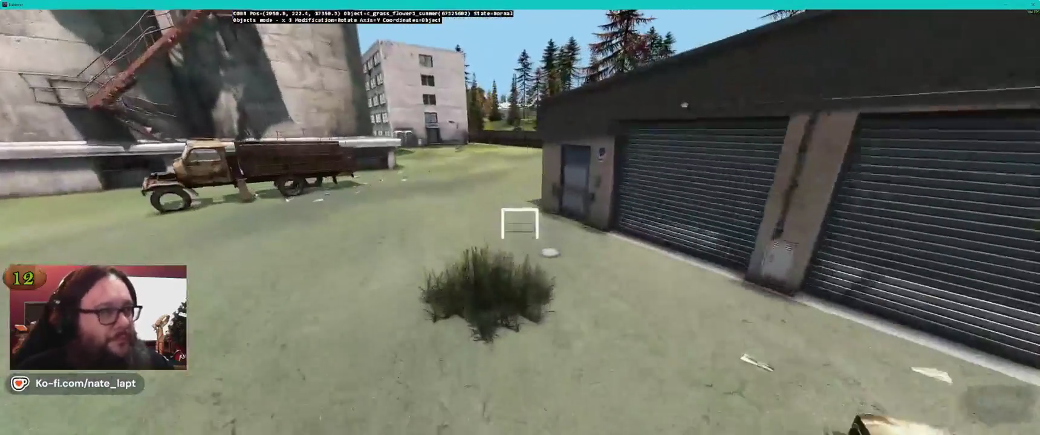
pyautogui.hotkey('alt', 'Tab')
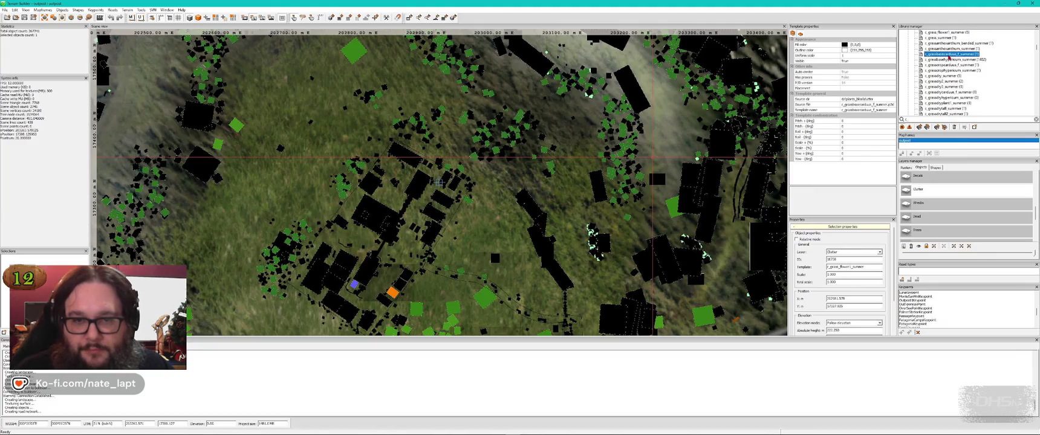
pyautogui.hotkey('alt', 'Tab')
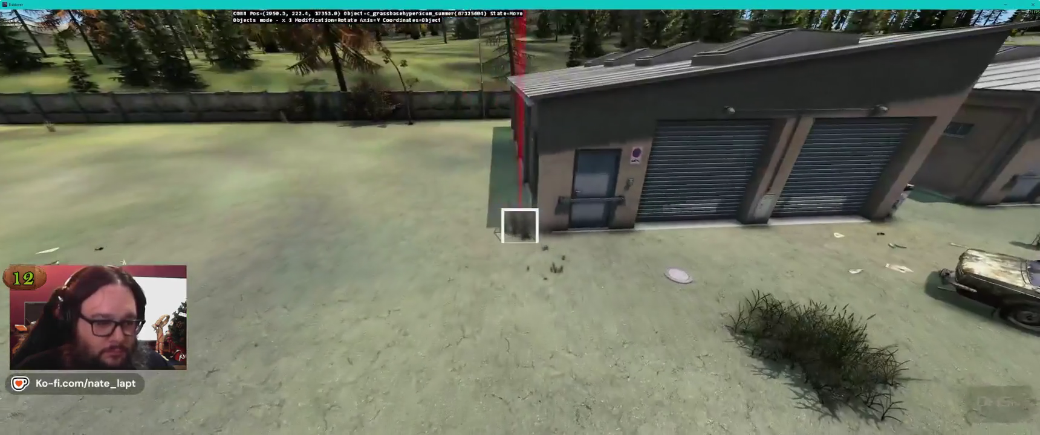
# Set Pitch+, Pitch, Roll+ and Roll variation to 2 and Scale+ to 8% for the hypericum grass.
pyautogui.press('Up')
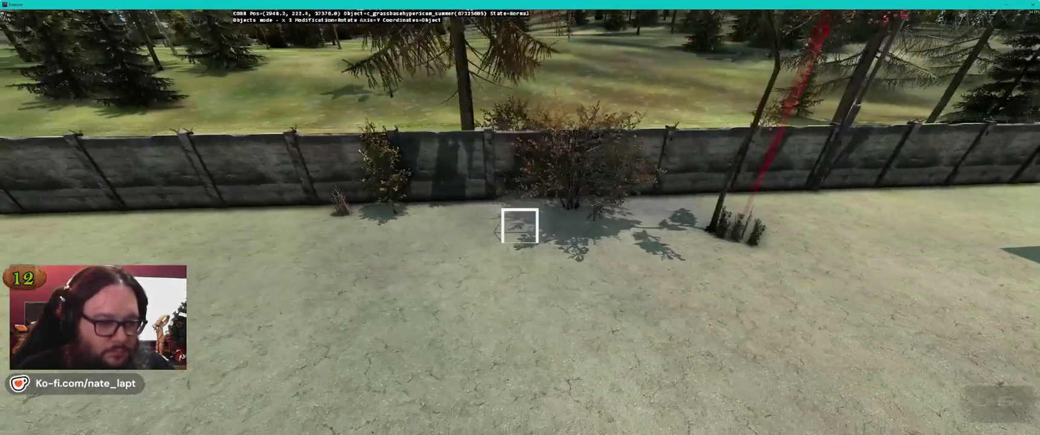
pyautogui.hotkey('alt', 'Tab')
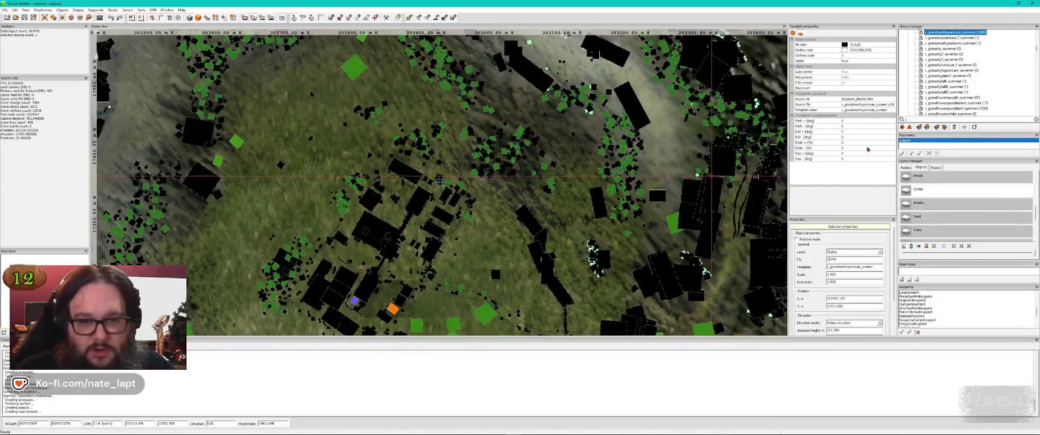
pyautogui.write('2')
pyautogui.press('Down')
pyautogui.write('2')
pyautogui.press('Down')
pyautogui.write('2')
pyautogui.press('Down')
pyautogui.write('2')
pyautogui.press('Down')
pyautogui.write('8')
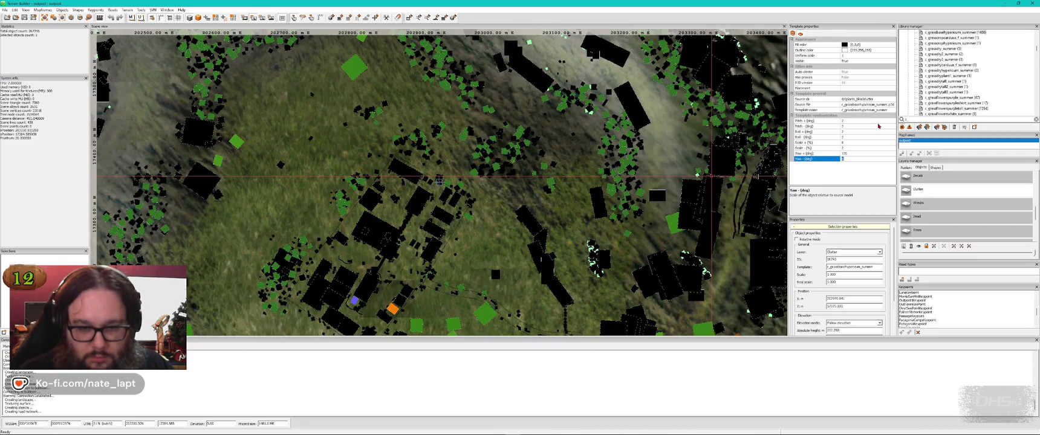
pyautogui.hotkey('alt', 'Tab')
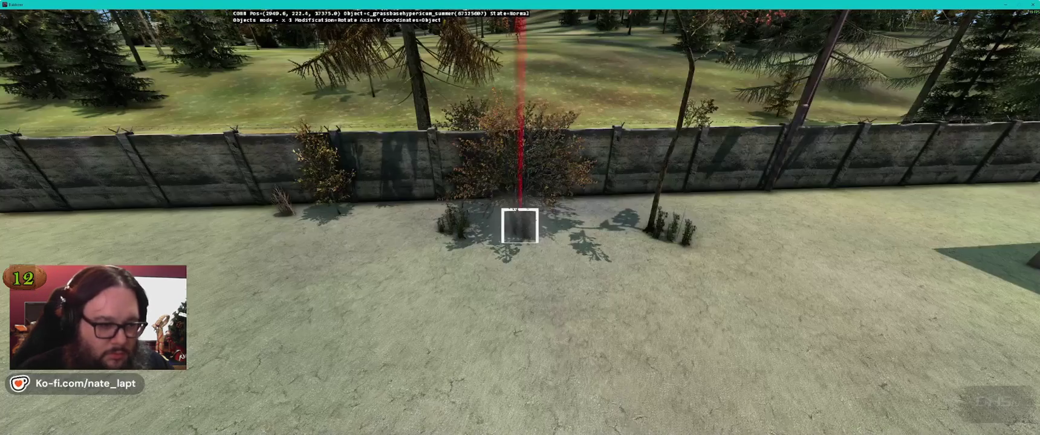
# Sweep the view along the wall, parking lot, fence and silo to inspect the hypericum grass.
pyautogui.press('a')
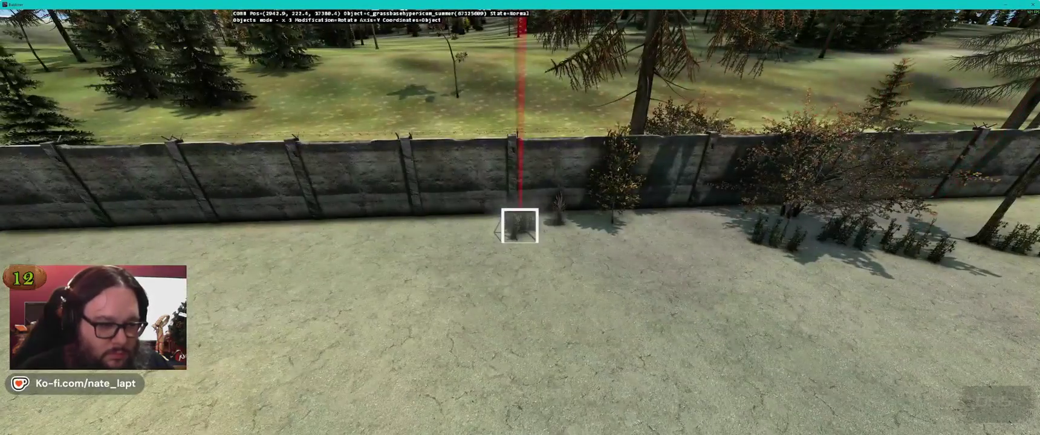
pyautogui.press('a')
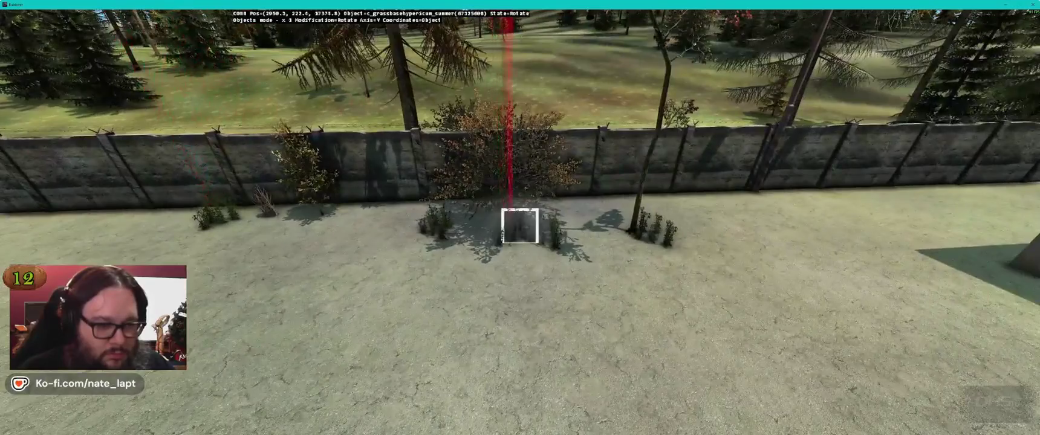
pyautogui.press('a')
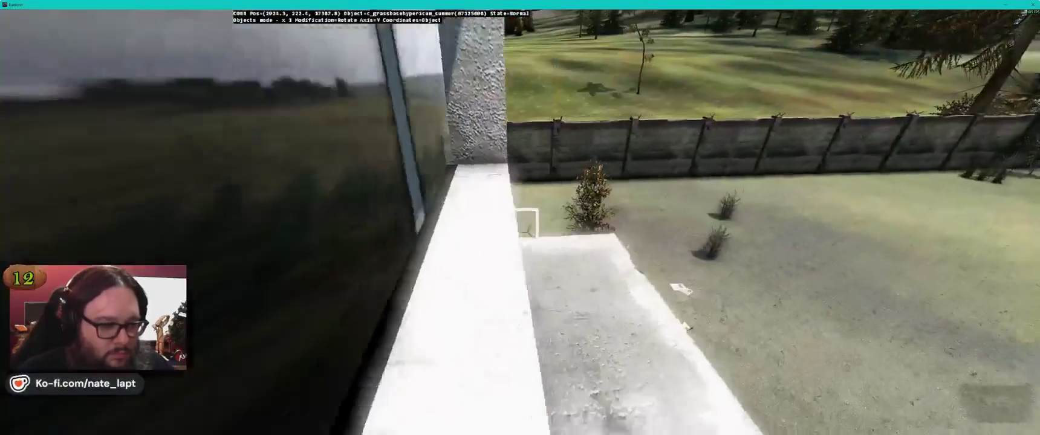
pyautogui.press('a')
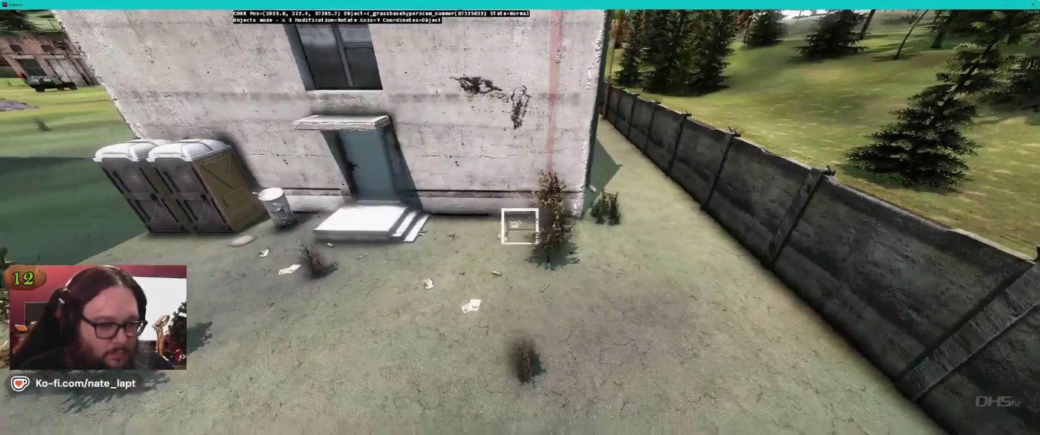
pyautogui.press('a')
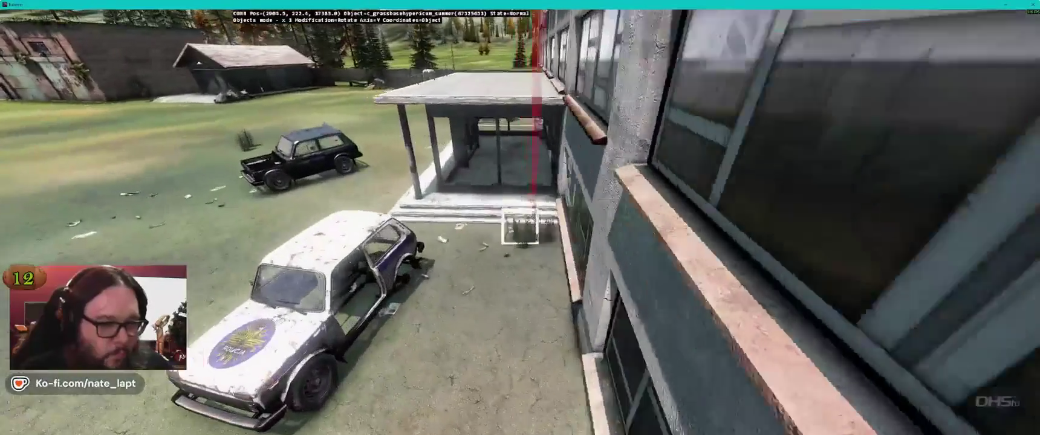
pyautogui.press('a')
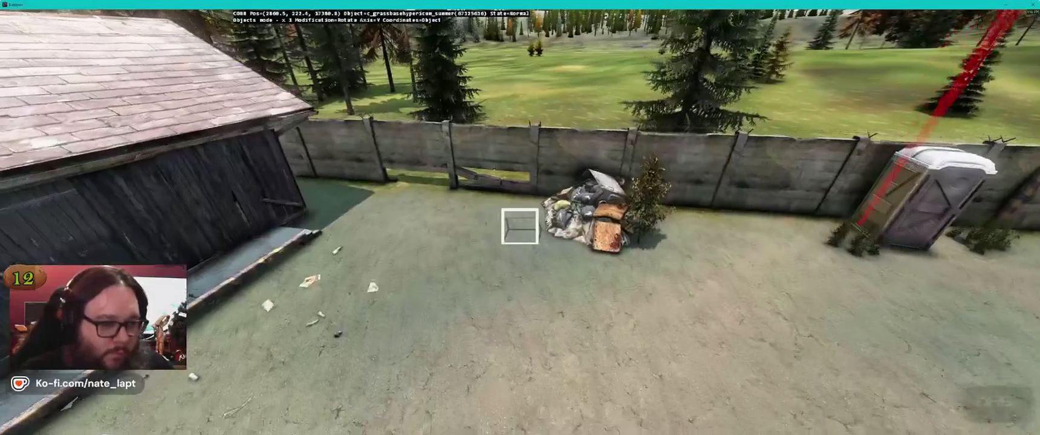
pyautogui.press('a')
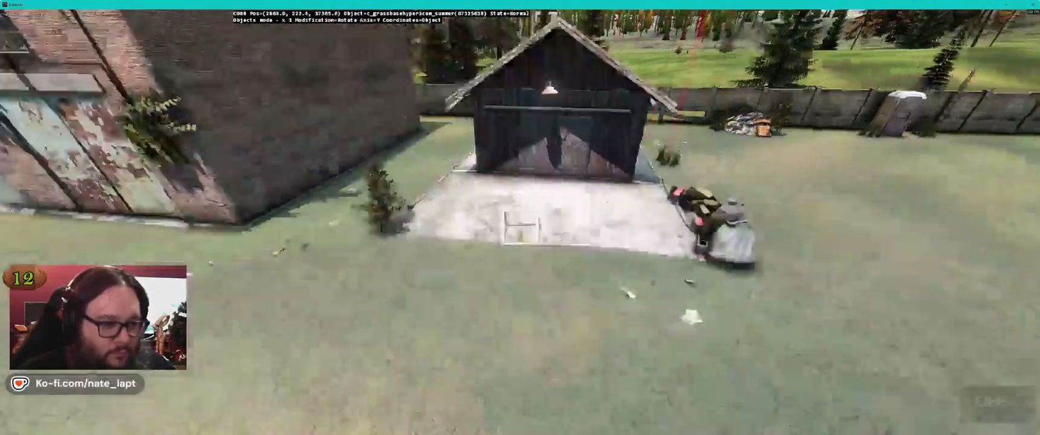
pyautogui.press('a')
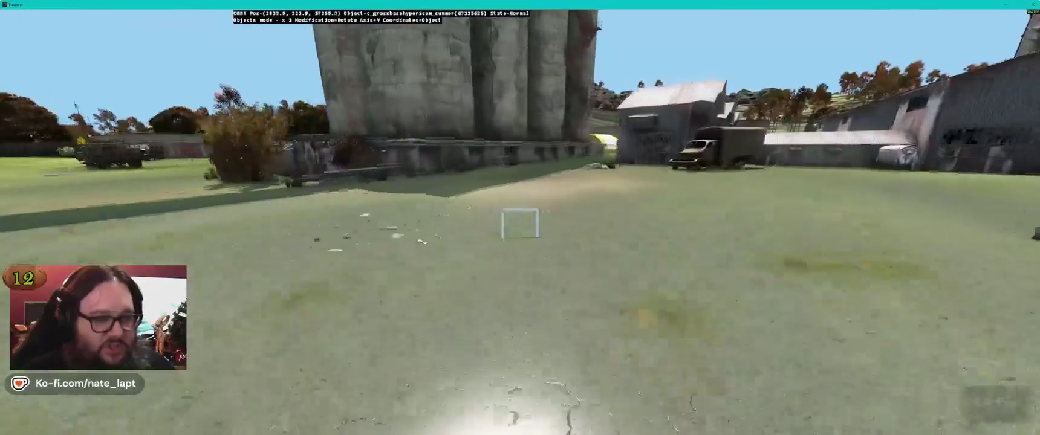
pyautogui.press('a')
pyautogui.press('a')
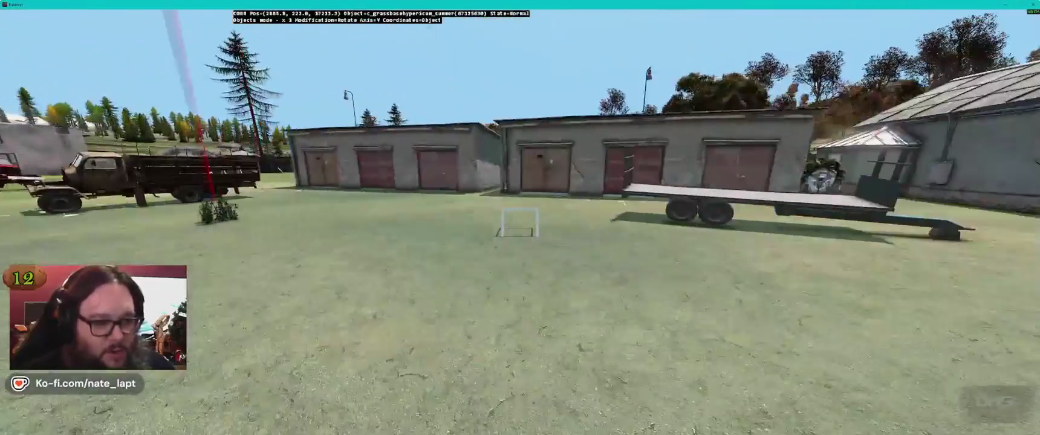
# Fly over the garages and across the field along the hedge wall strip, then return to the map.
pyautogui.press('w')
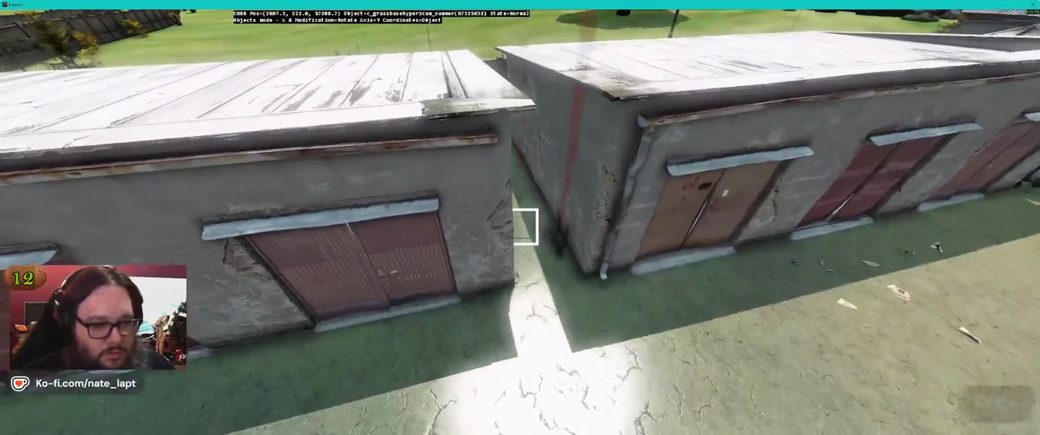
pyautogui.press('w')
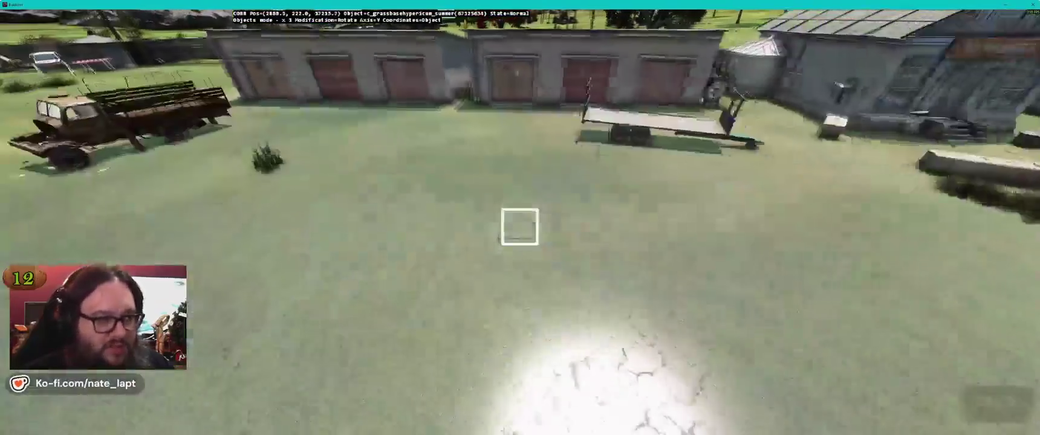
pyautogui.press('d')
pyautogui.press('w')
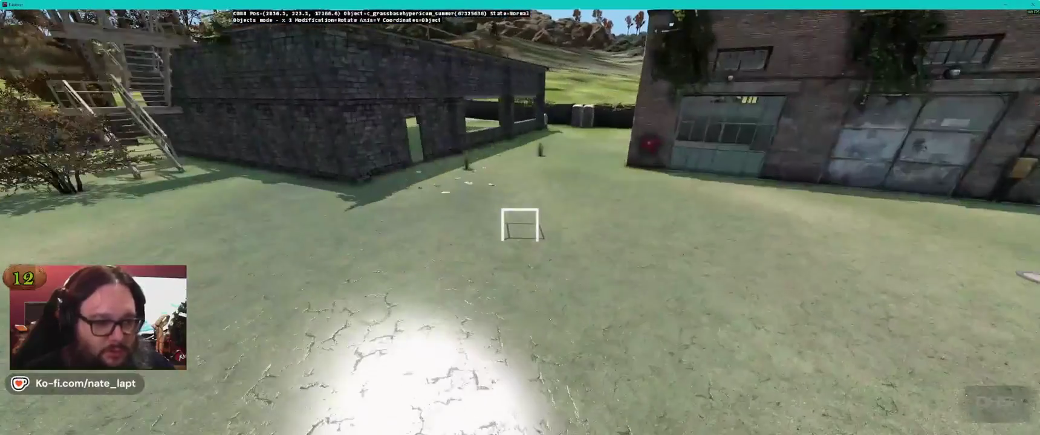
pyautogui.press('d')
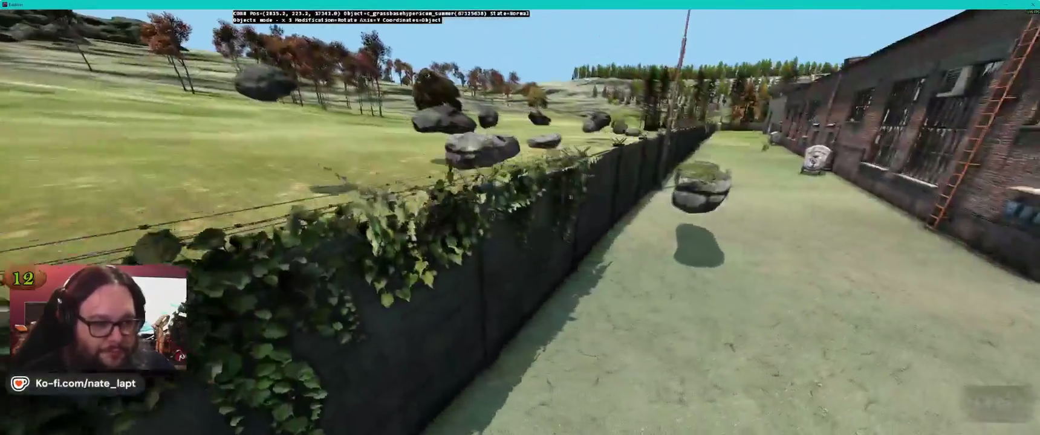
pyautogui.press('w')
pyautogui.press('a')
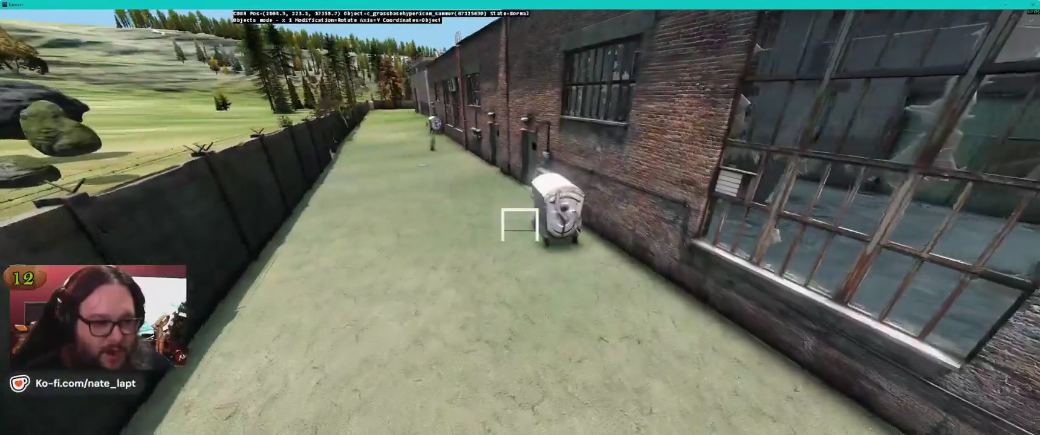
pyautogui.press('w')
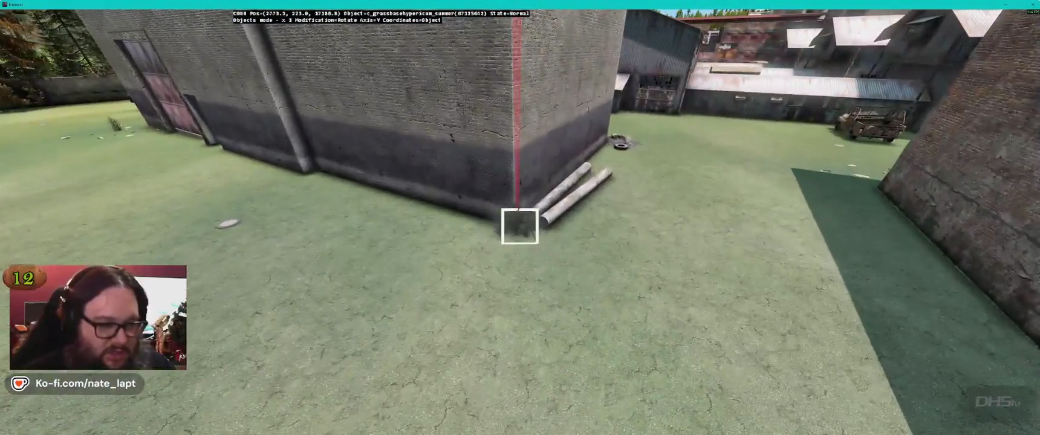
pyautogui.hotkey('alt', 'Tab')
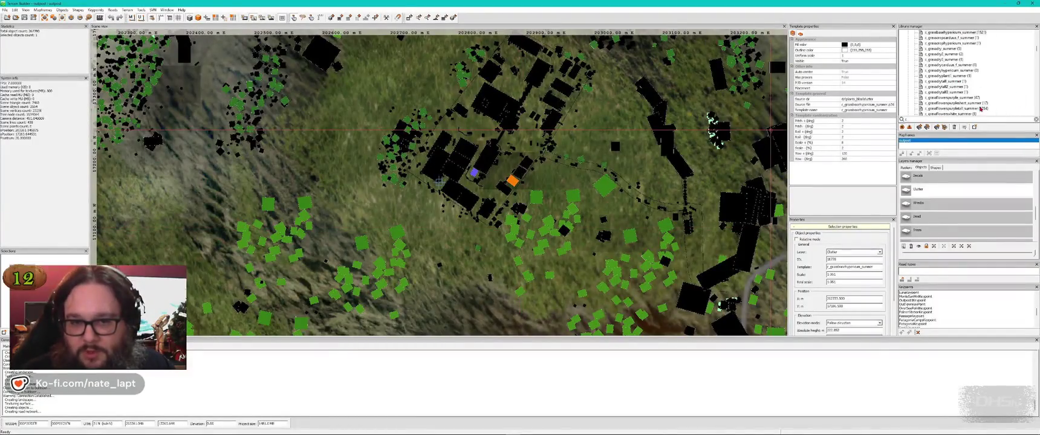
# Rotate the flowering grass clump and put a c_greengrass_tall clump between the concrete fence and warehouse.
pyautogui.hotkey('alt', 'Tab')
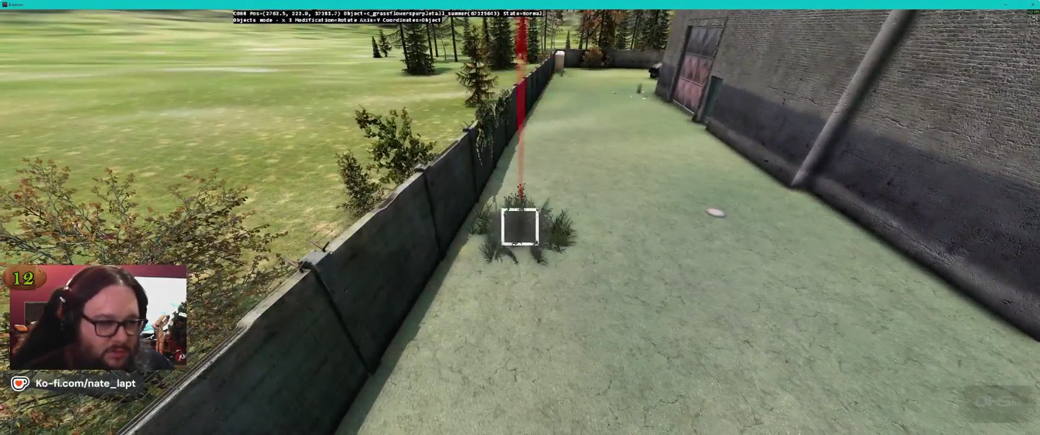
pyautogui.moveTo(520, 226); pyautogui.dragTo(520, 227)
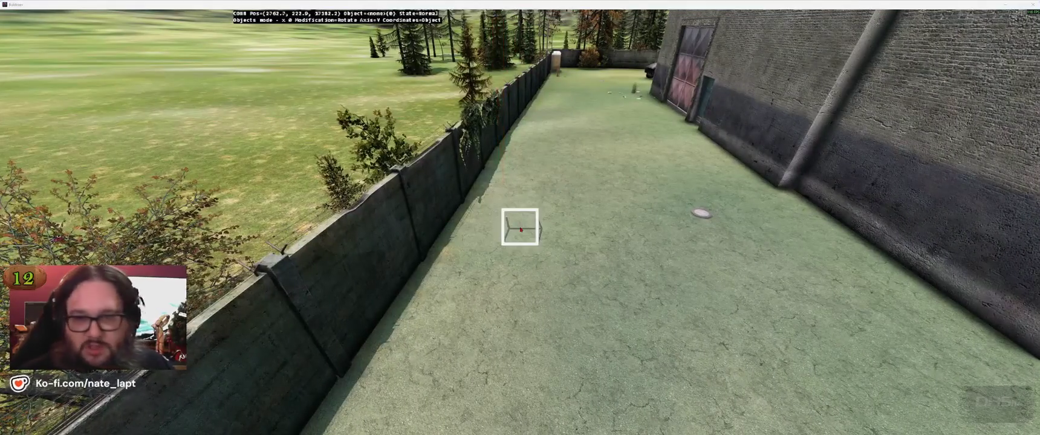
pyautogui.hotkey('alt', 'Tab')
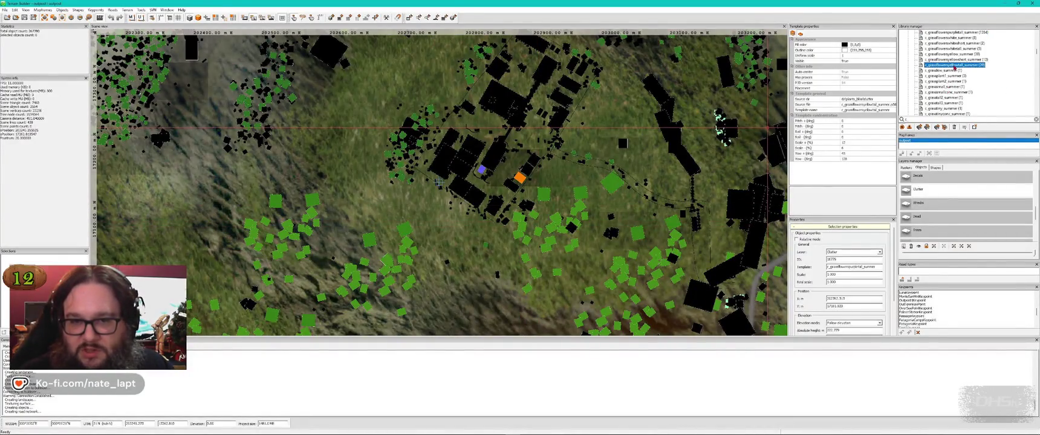
pyautogui.hotkey('alt', 'Tab')
pyautogui.hotkey('alt', 'Tab')
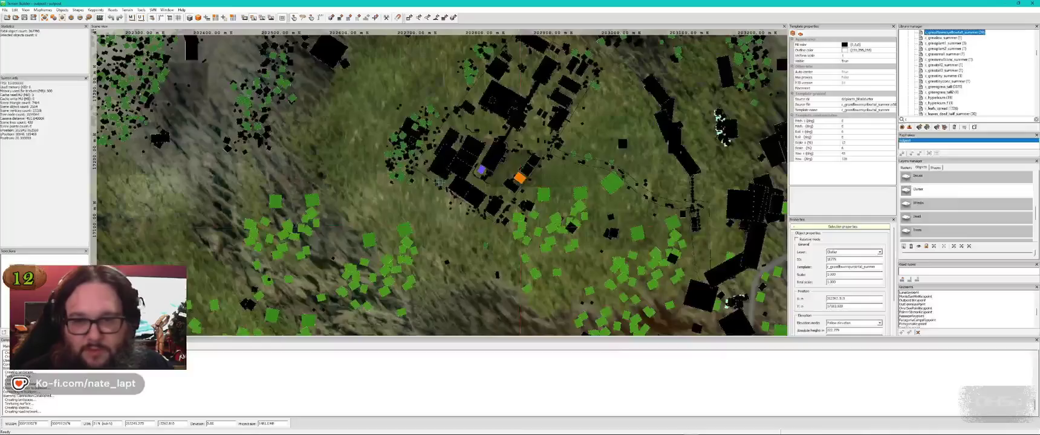
pyautogui.hotkey('alt', 'Tab')
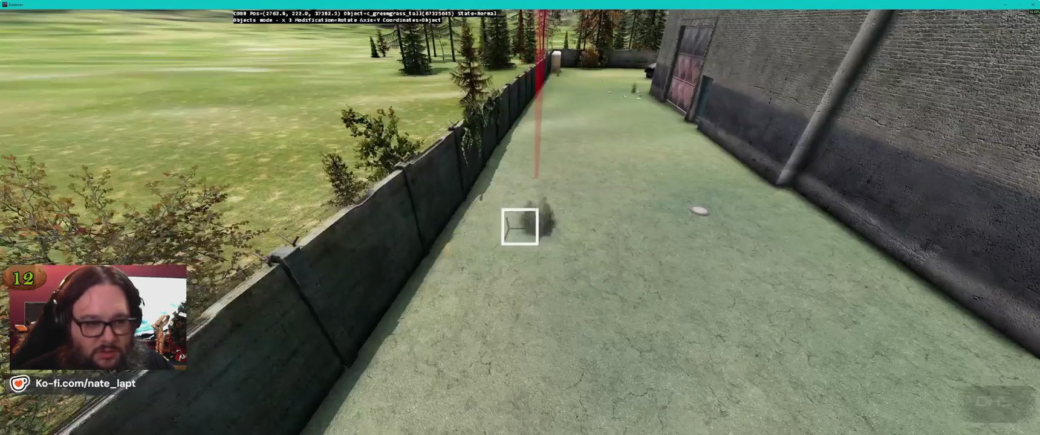
pyautogui.press('w')
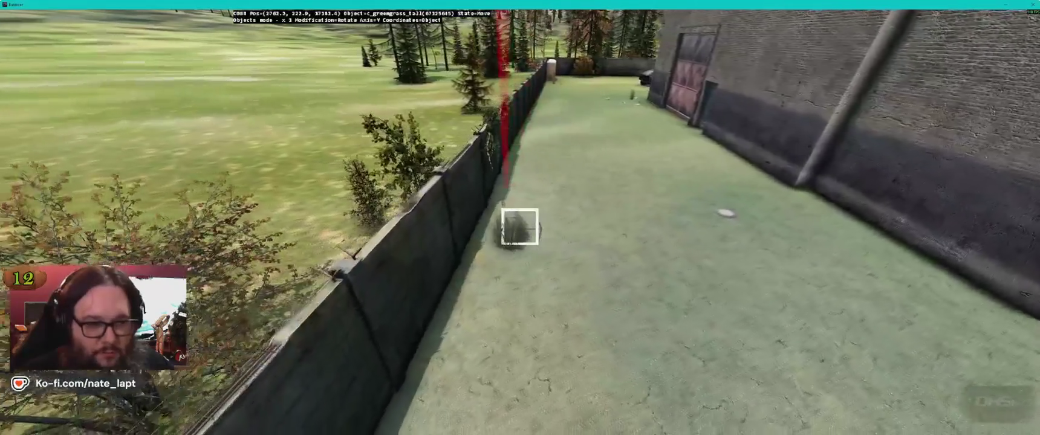
pyautogui.hotkey('alt', 'Tab')
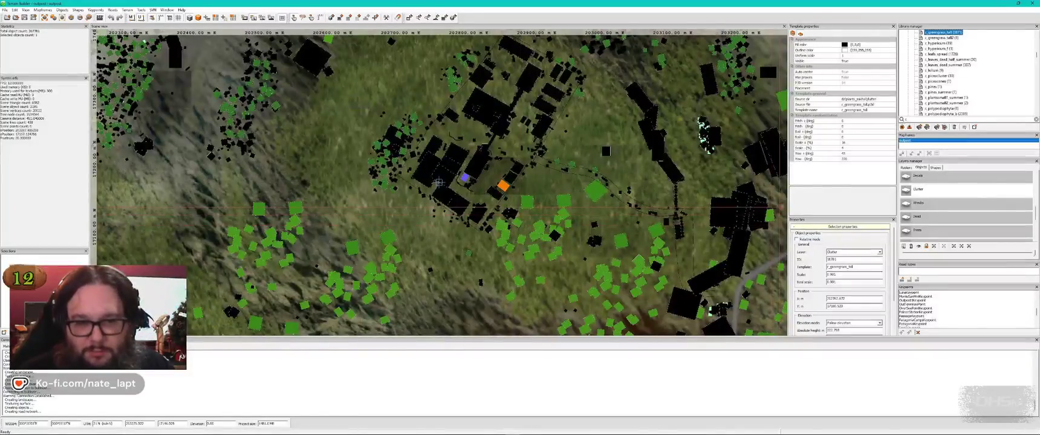
# Set Pitch +, Pitch -, Roll + and Roll - tilts to 2 for the c_greengrass_tall template.
pyautogui.click(875, 122)
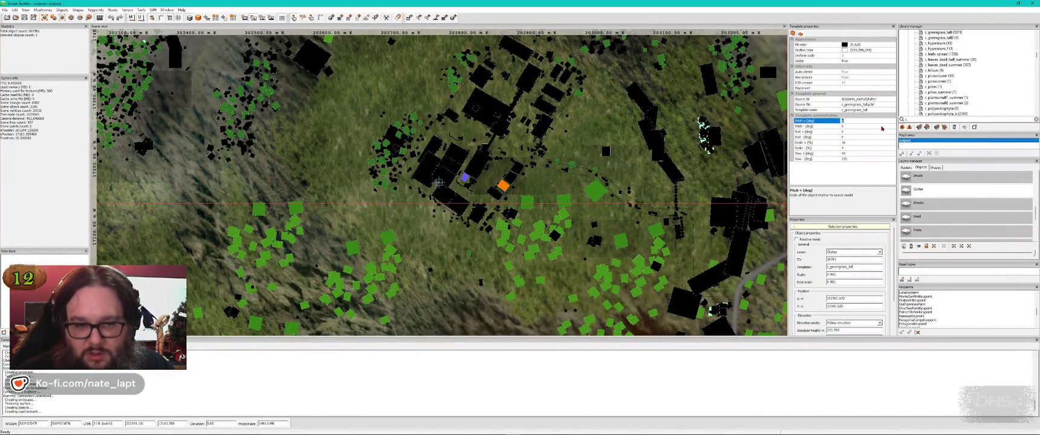
pyautogui.press('Down')
pyautogui.write('2')
pyautogui.press('Down')
pyautogui.write('2')
pyautogui.press('Down')
pyautogui.write('2')
pyautogui.press('Down')
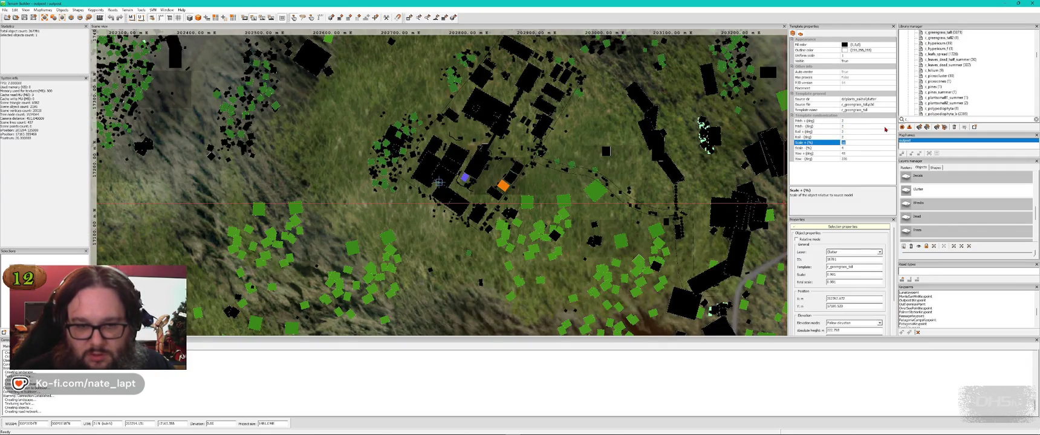
pyautogui.press('Down')
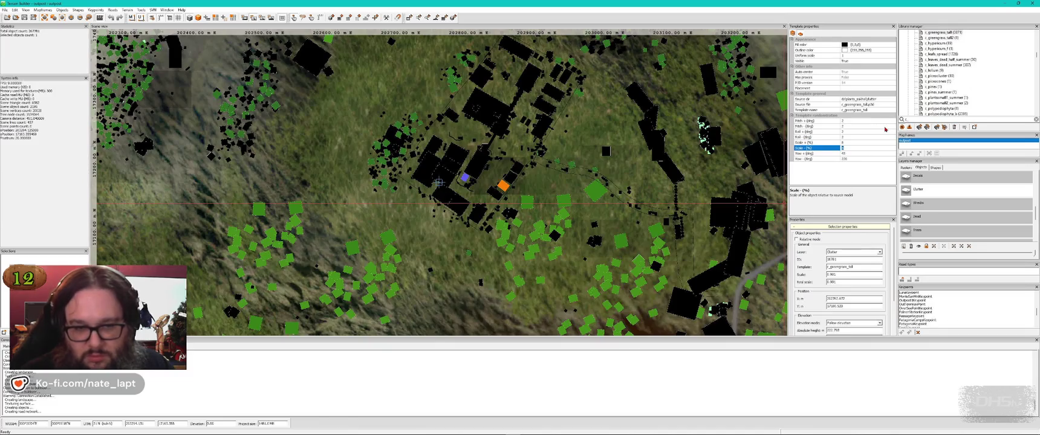
pyautogui.hotkey('alt', 'Tab')
pyautogui.moveTo(519, 227); pyautogui.dragTo(520, 225)
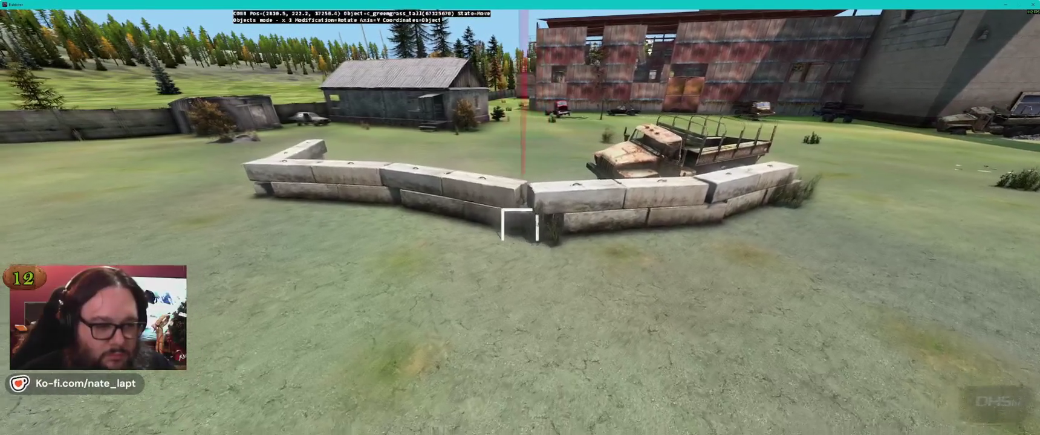
# Place c_greengrass_tall3 clumps under the fuel-tank shelter and by the cinder blocks along the warehouse wall.
pyautogui.moveTo(519, 225); pyautogui.dragTo(519, 227)
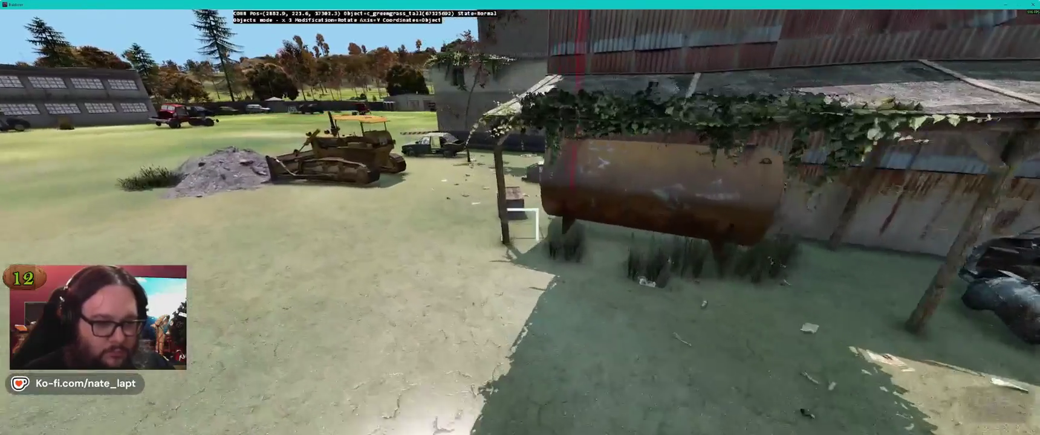
pyautogui.moveTo(520, 225); pyautogui.dragTo(520, 225)
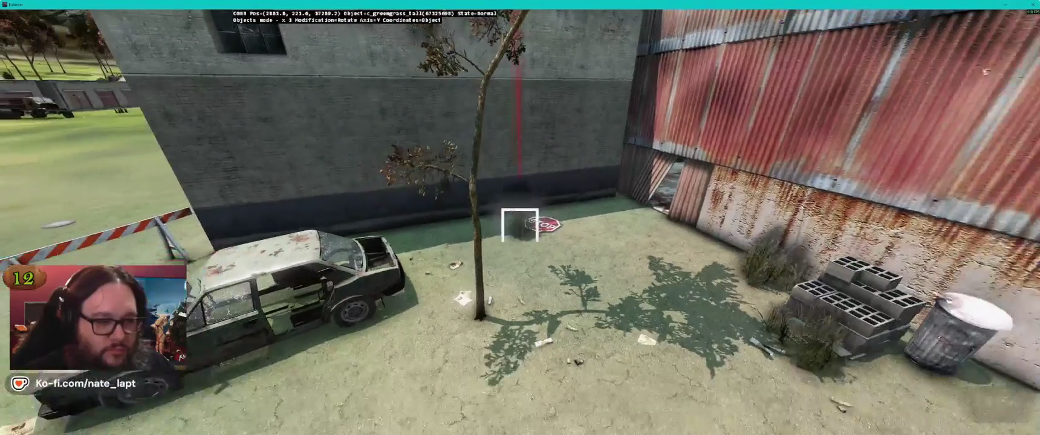
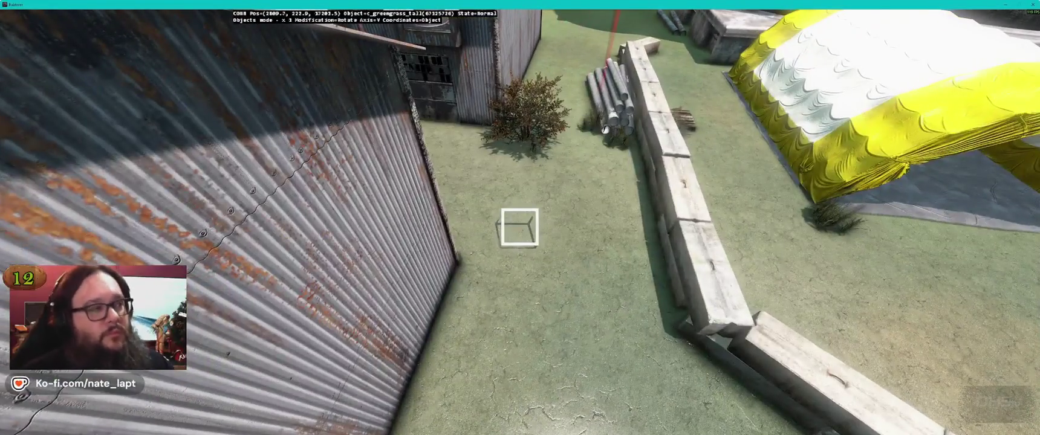
# Compare the top-down map with the 3D preview, then rotate the dead-leaves patch beside the pallet.
pyautogui.hotkey('alt', 'Tab')
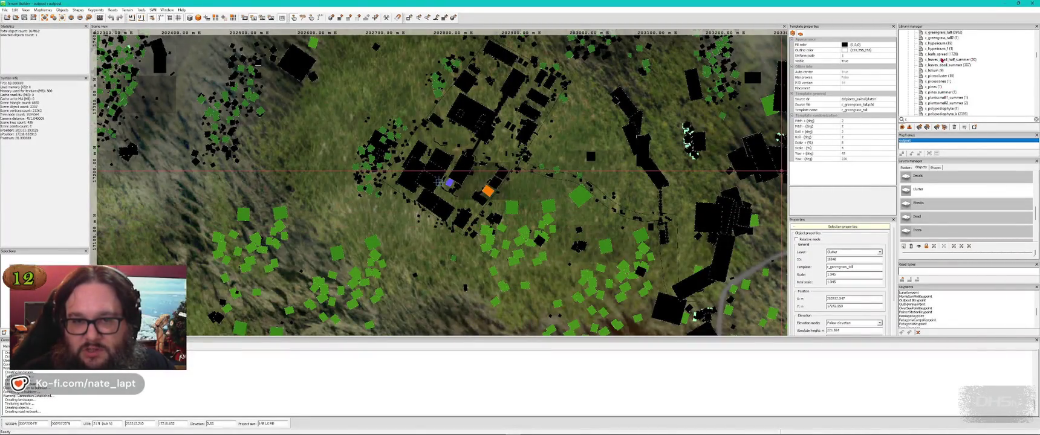
pyautogui.hotkey('alt', 'Tab')
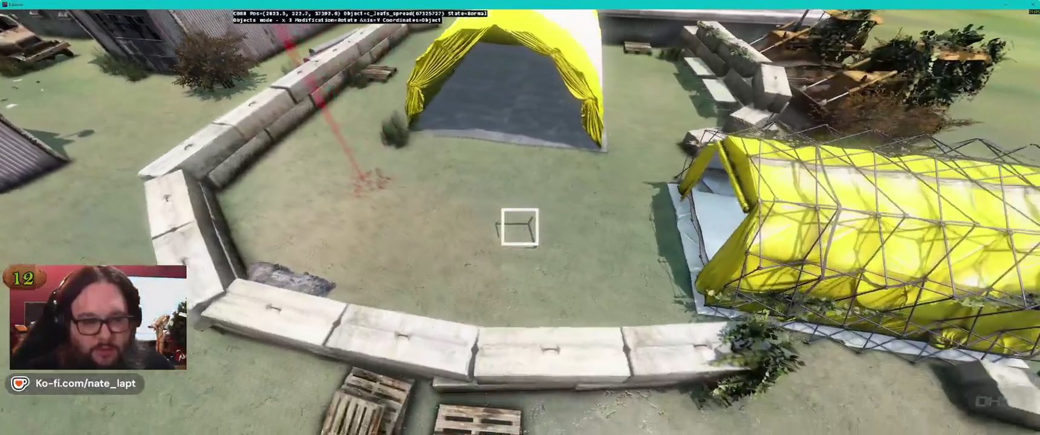
pyautogui.hotkey('alt', 'Tab')
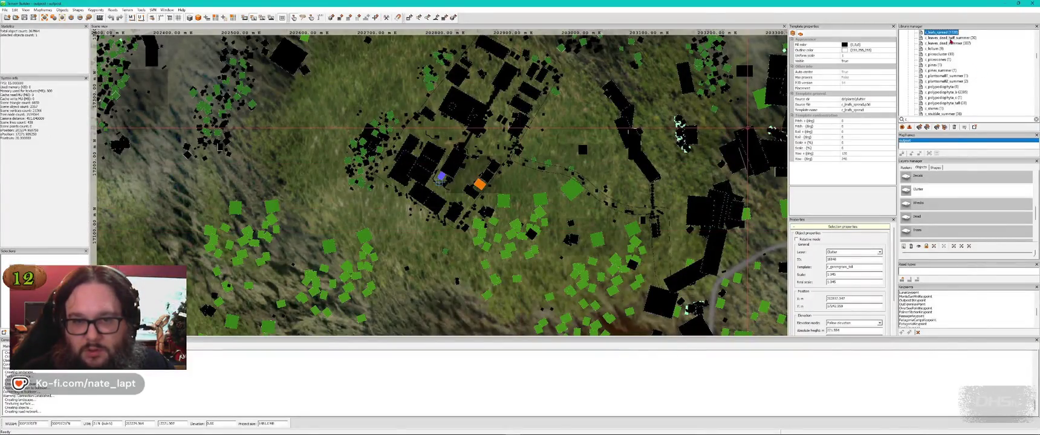
pyautogui.hotkey('alt', 'Tab')
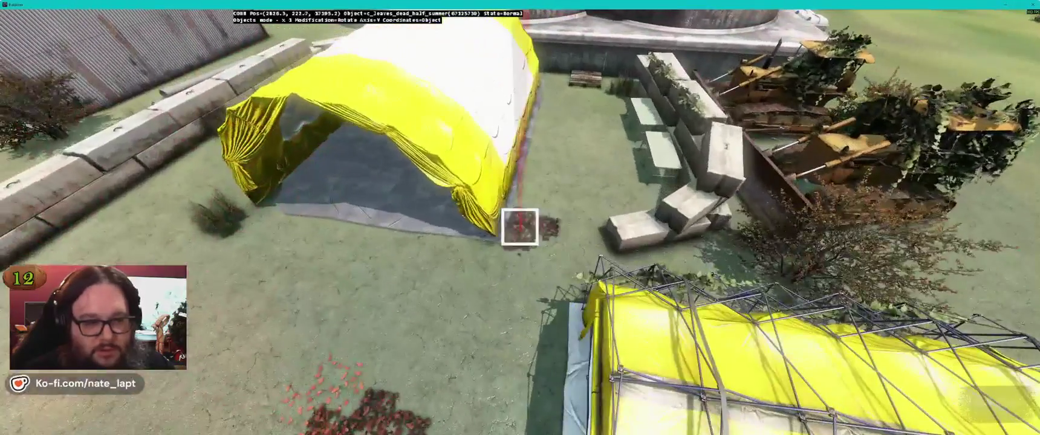
pyautogui.press('w')
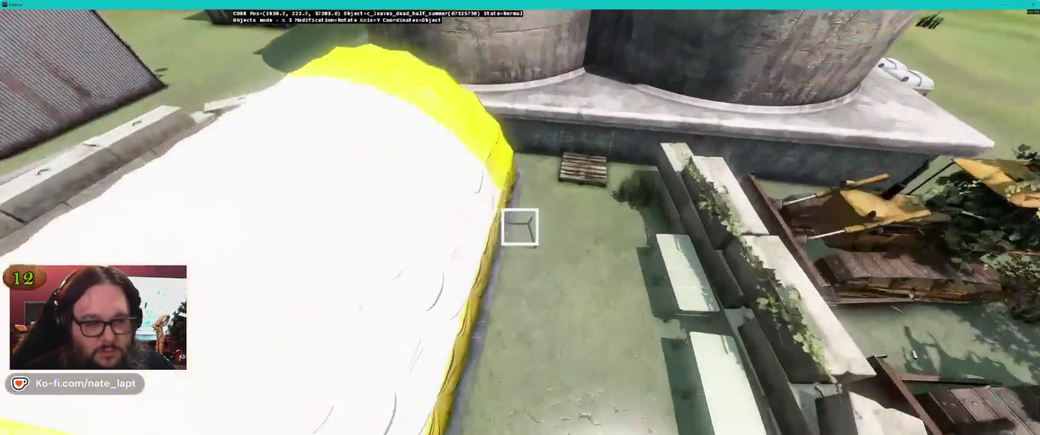
pyautogui.moveTo(519, 226); pyautogui.dragTo(519, 226)
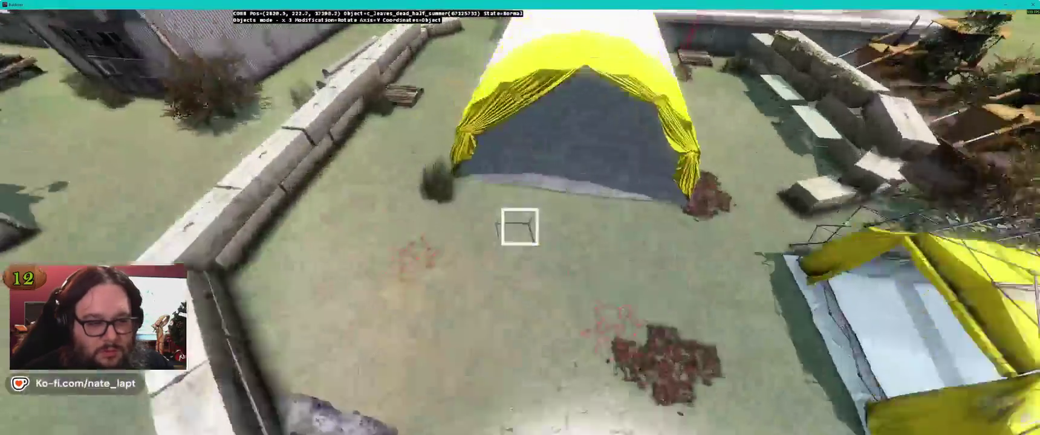
# Delete the oversized spread of dead leaves near the shed.
pyautogui.press('s')
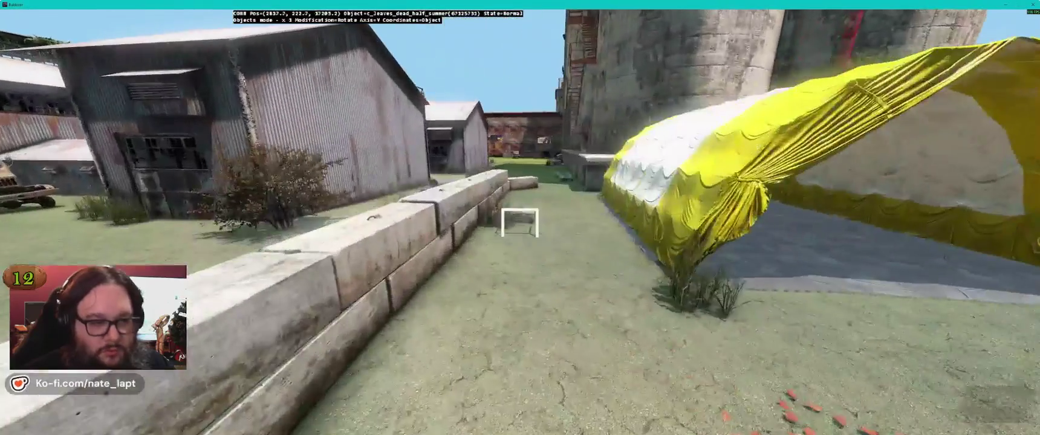
pyautogui.press('w')
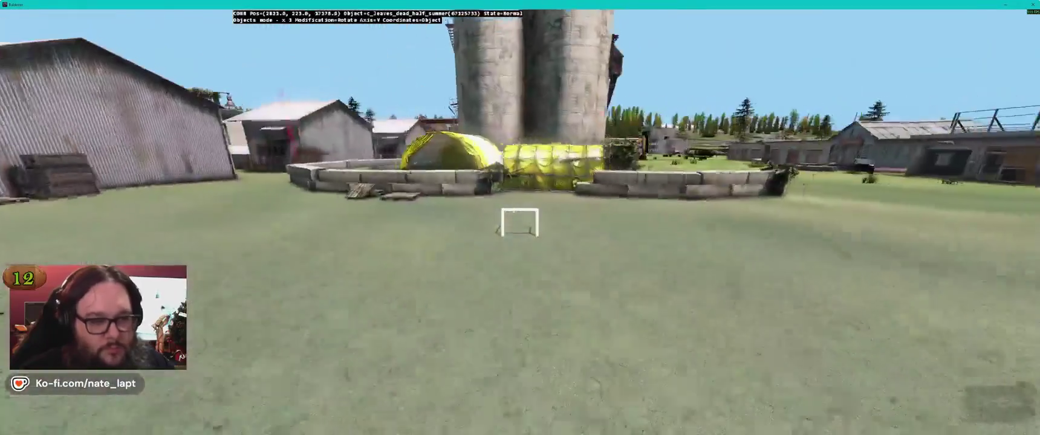
pyautogui.moveTo(519, 222); pyautogui.dragTo(519, 222)
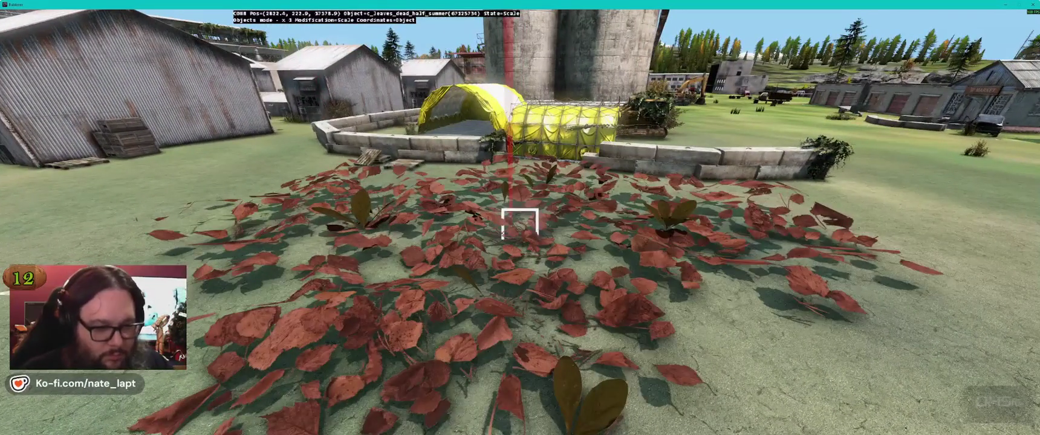
pyautogui.press('Delete')
# Place two more dead-leaves objects by the buildings and trailer, then check them on the map.
pyautogui.press('w')
pyautogui.moveTo(520, 224); pyautogui.dragTo(520, 227)
pyautogui.press('Insert')
pyautogui.press('Insert')
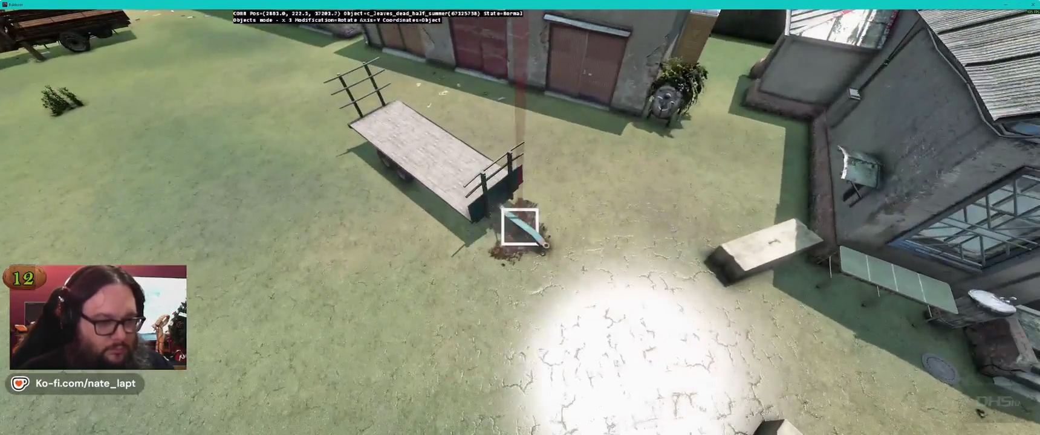
pyautogui.press('Insert')
pyautogui.hotkey('alt', 'Tab')
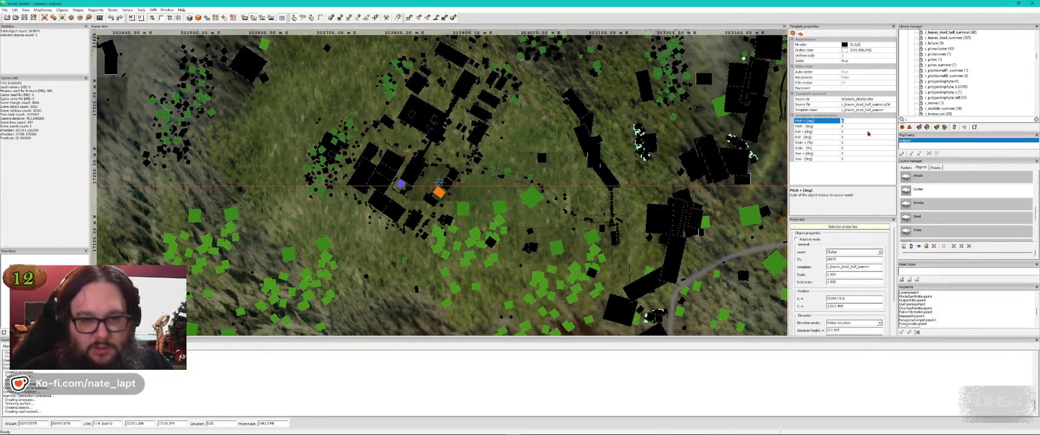
pyautogui.hotkey('alt', 'Tab')
# Fly past the pond to the picnic area and select the bush in view.
pyautogui.press('w')
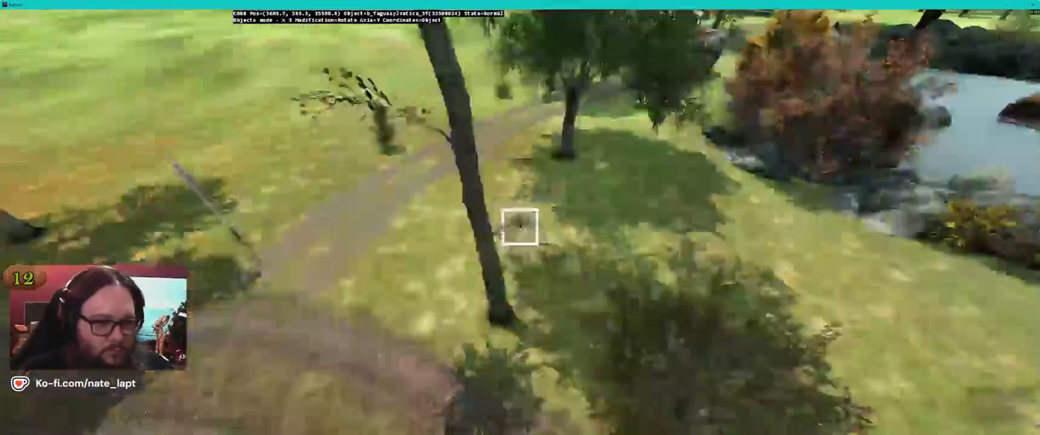
pyautogui.press('w')
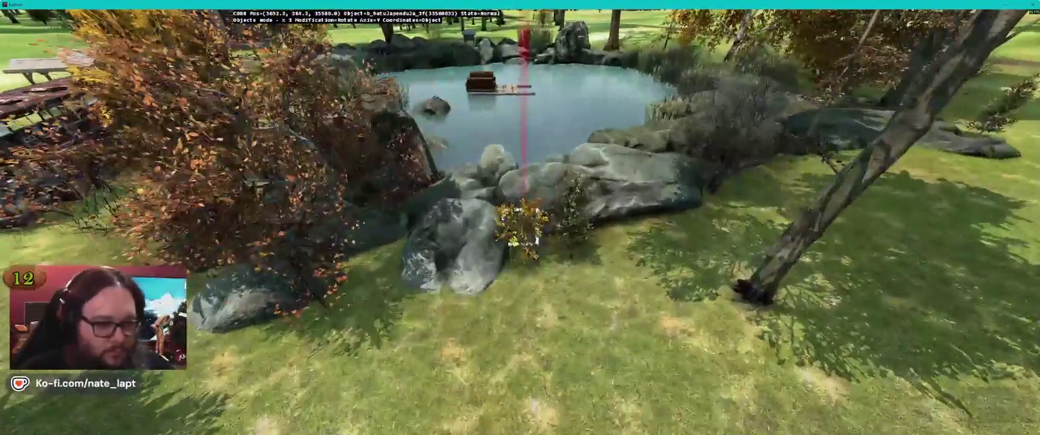
pyautogui.press('w')
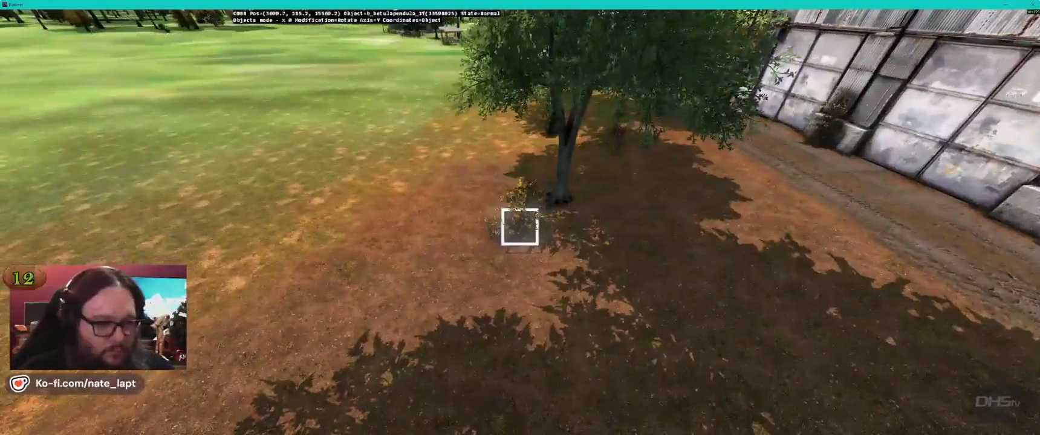
pyautogui.press('w')
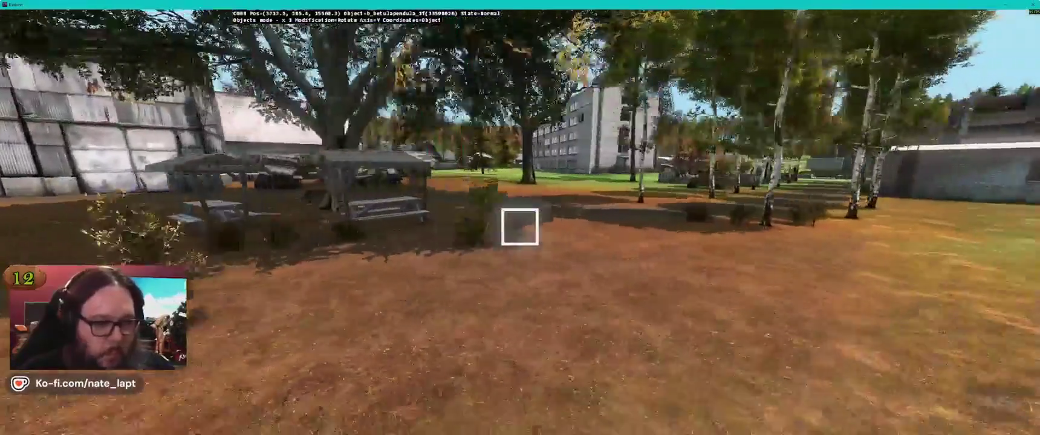
pyautogui.press('w')
pyautogui.press('w')
pyautogui.click(520, 227)
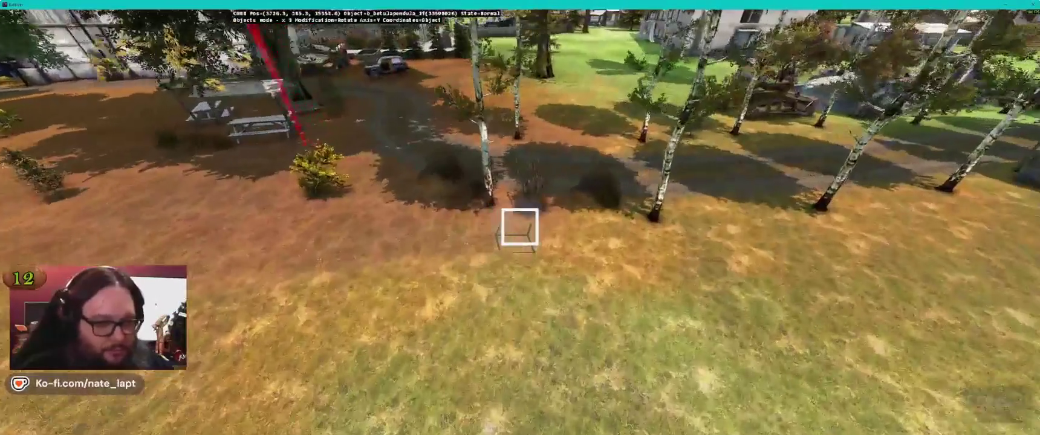
# Move the birch so it stands beside the rock pile by the building.
pyautogui.press('w')
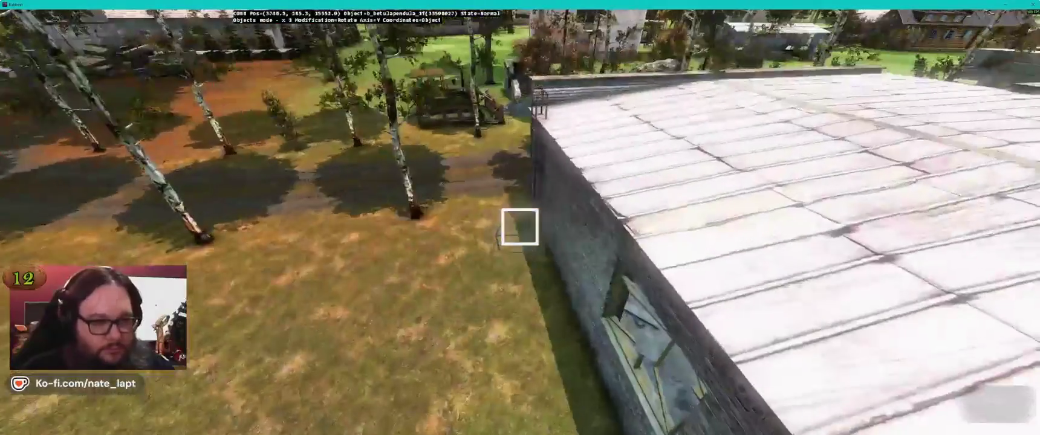
pyautogui.press('w')
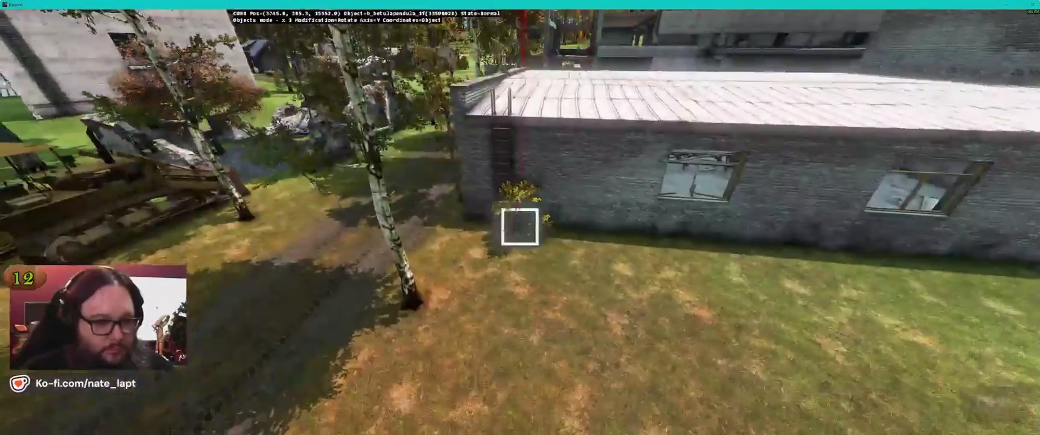
pyautogui.press('w')
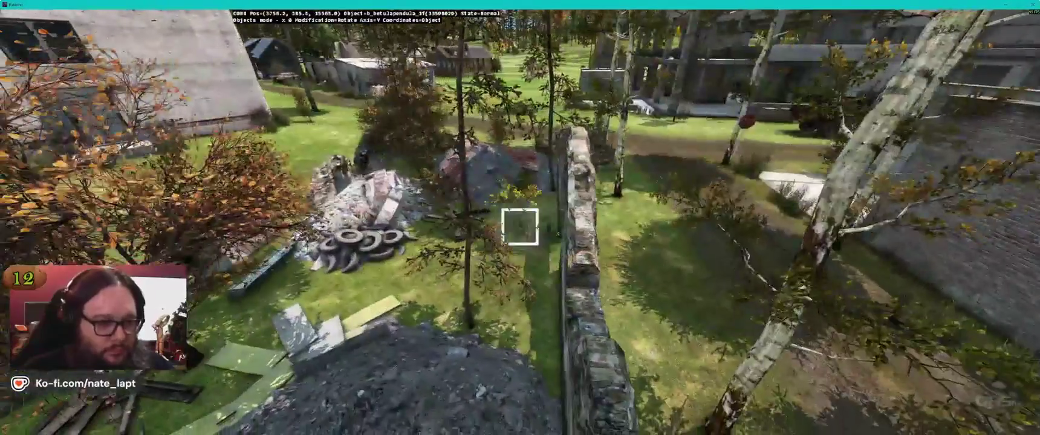
pyautogui.press('w')
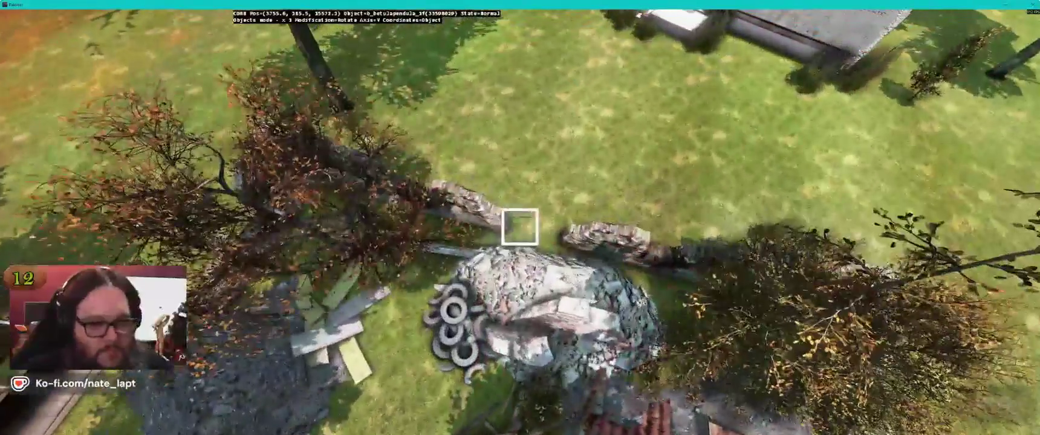
pyautogui.press('w')
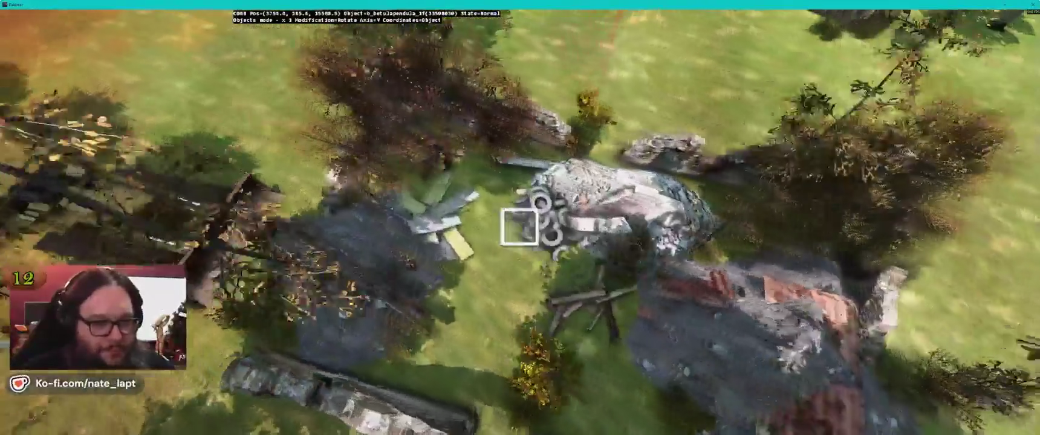
pyautogui.press('w')
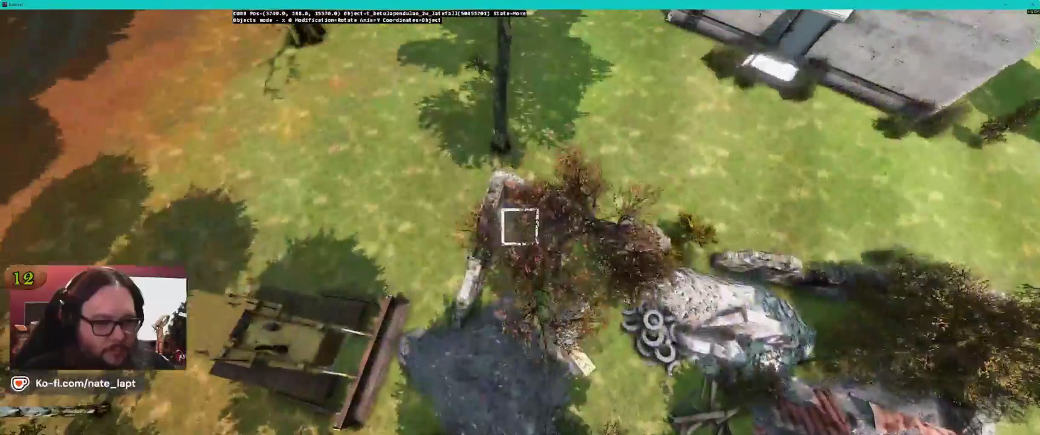
pyautogui.hotkey('alt', 'Tab')
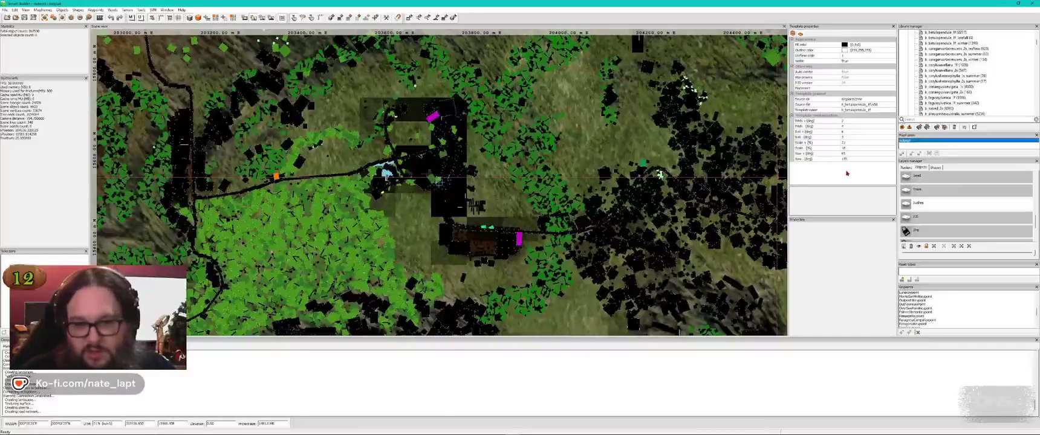
# Compare the map with the preview, then fly over the pond and forest to open grass.
pyautogui.hotkey('alt', 'Tab')
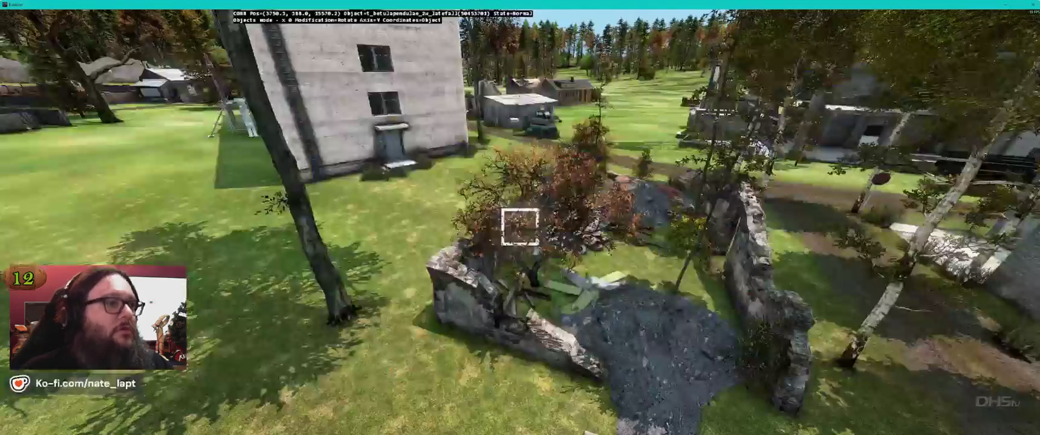
pyautogui.hotkey('alt', 'Tab')
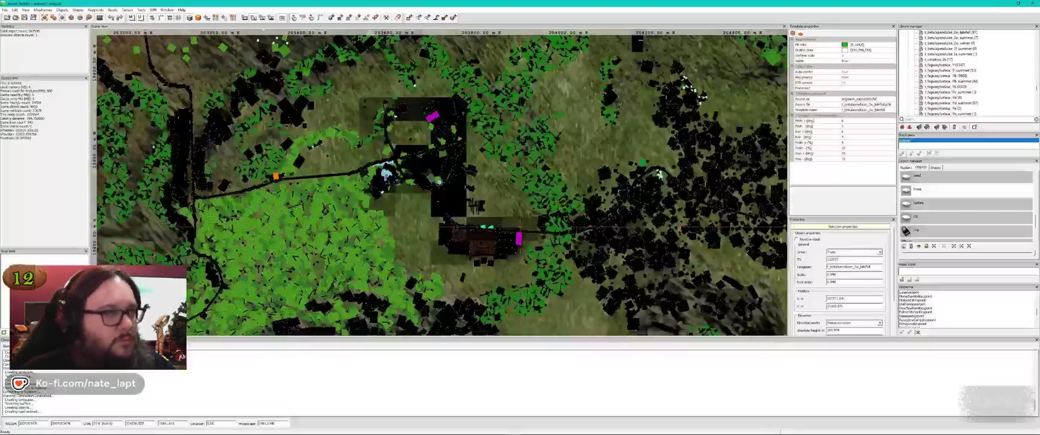
pyautogui.hotkey('alt', 'Tab')
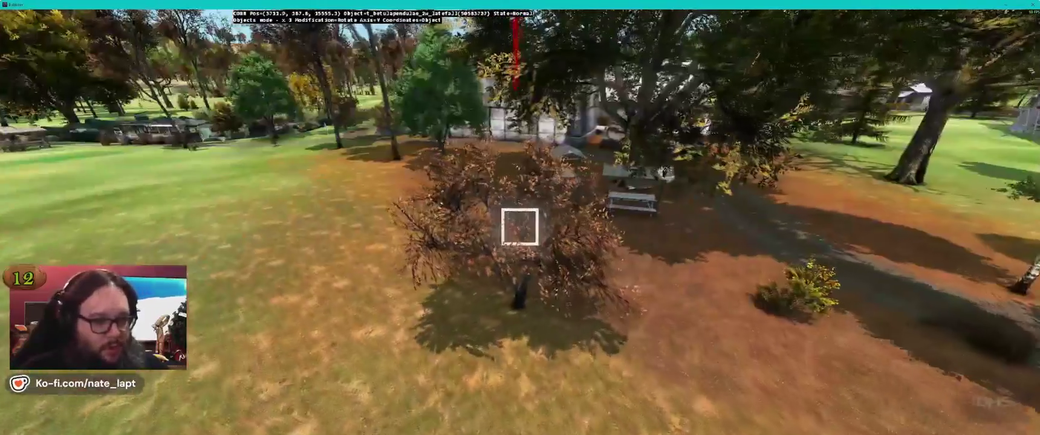
pyautogui.hotkey('alt', 'Tab')
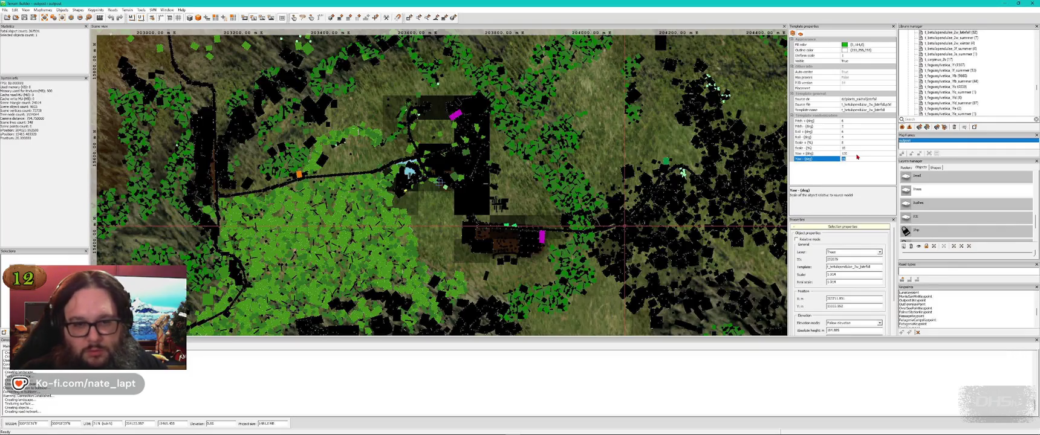
pyautogui.hotkey('alt', 'Tab')
pyautogui.press('s')
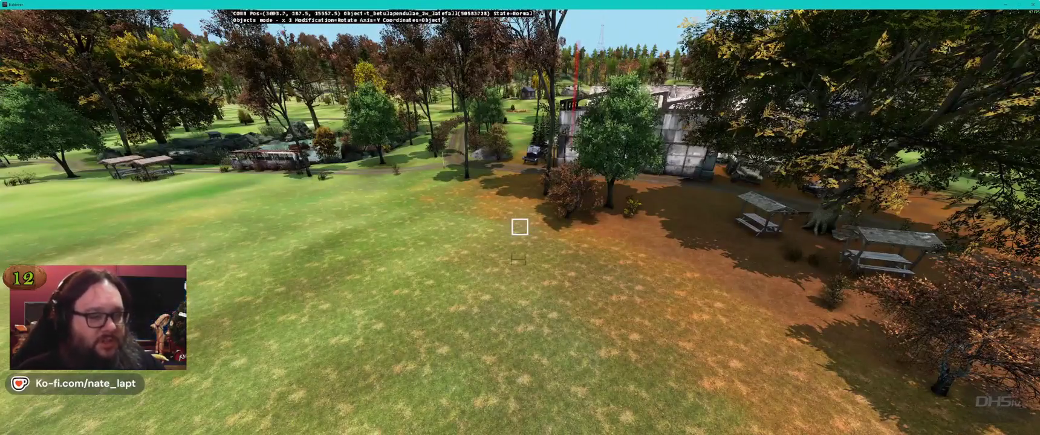
pyautogui.press('w')
pyautogui.press('w')
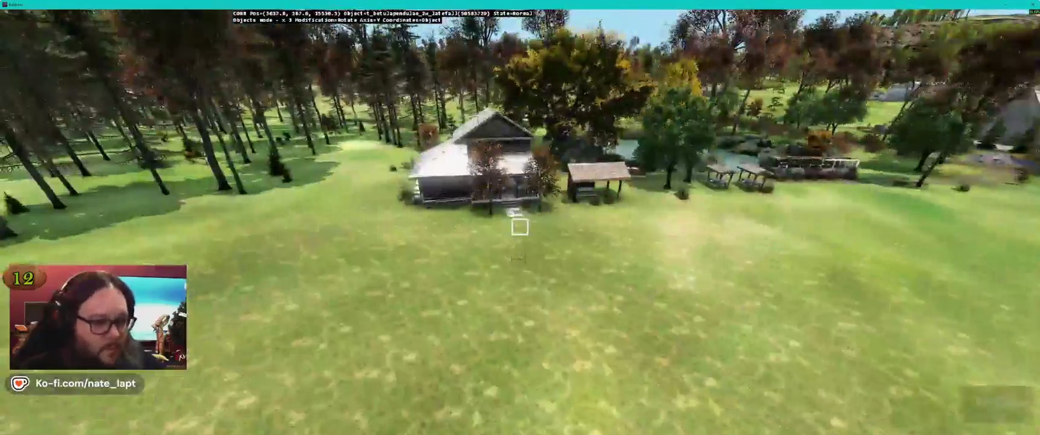
pyautogui.press('w')
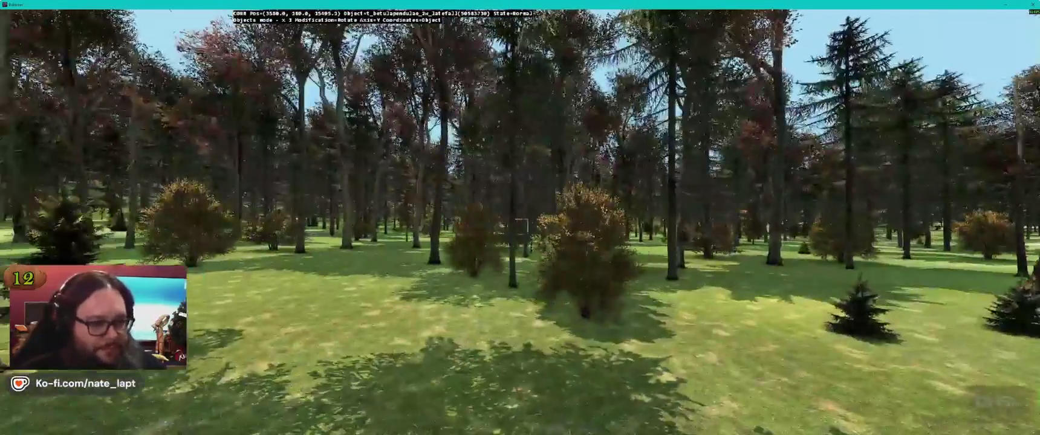
pyautogui.press('w')
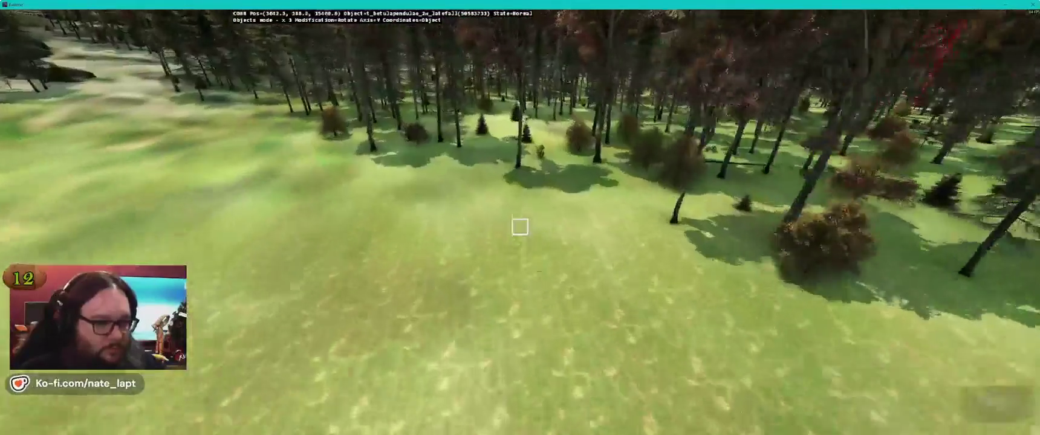
# Rotate and scale up the bush on the lawn near the long building.
pyautogui.press('s')
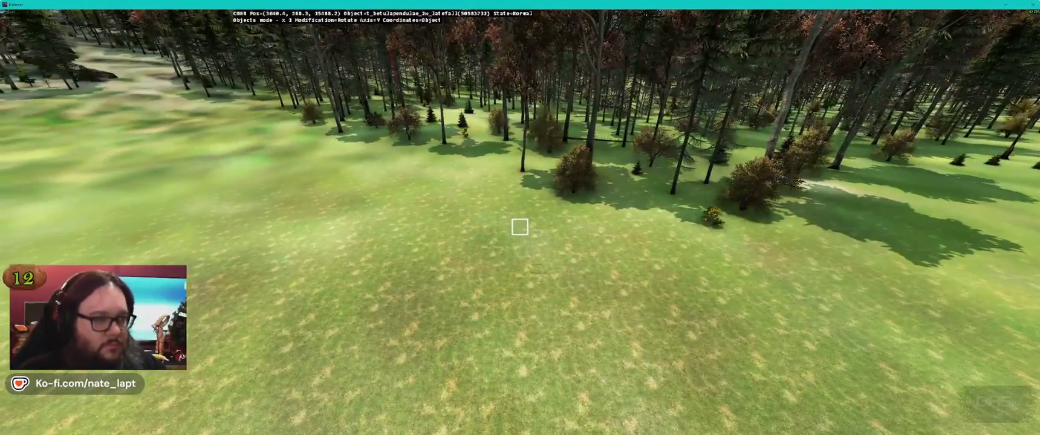
pyautogui.press('w')
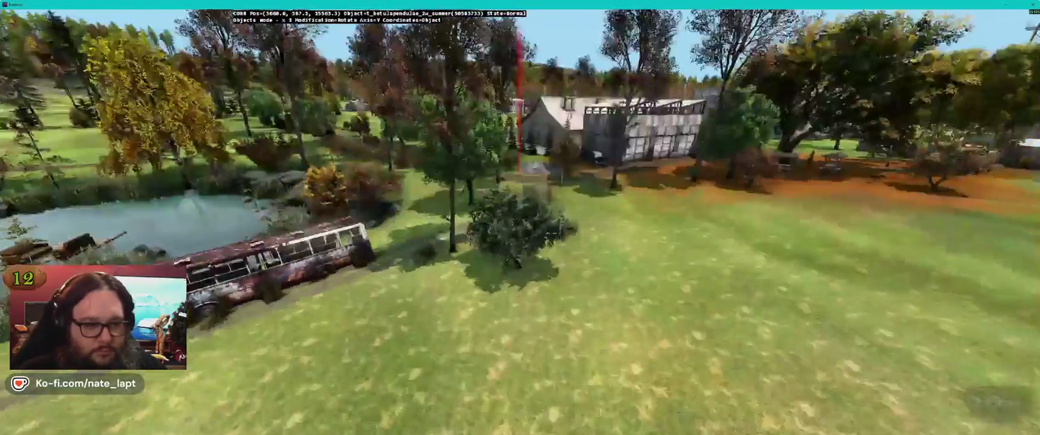
pyautogui.press('s')
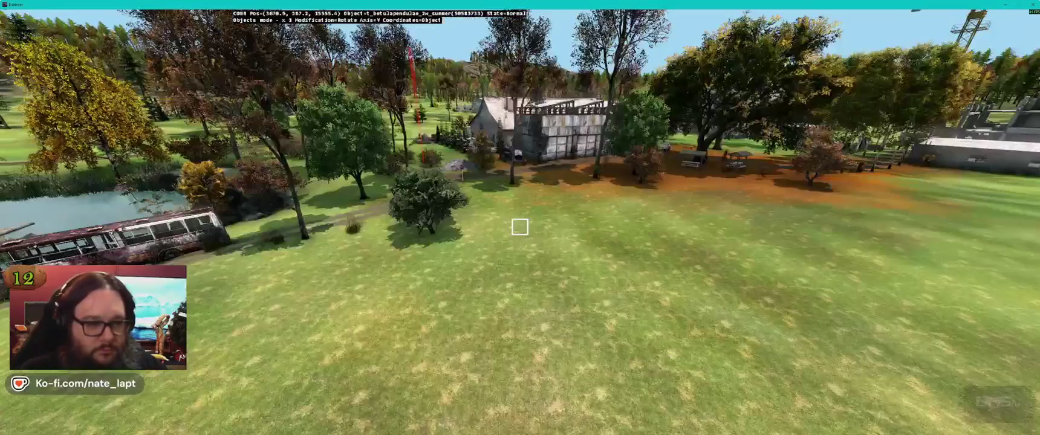
pyautogui.press('w')
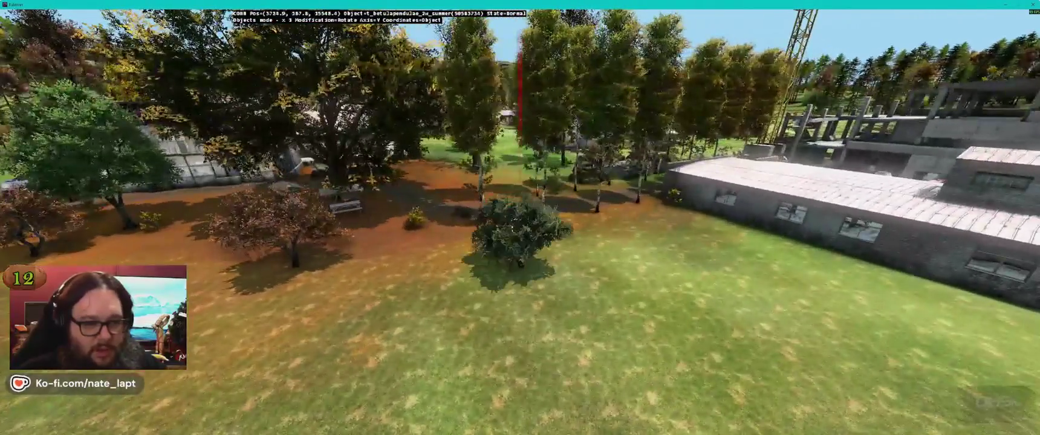
pyautogui.press('a')
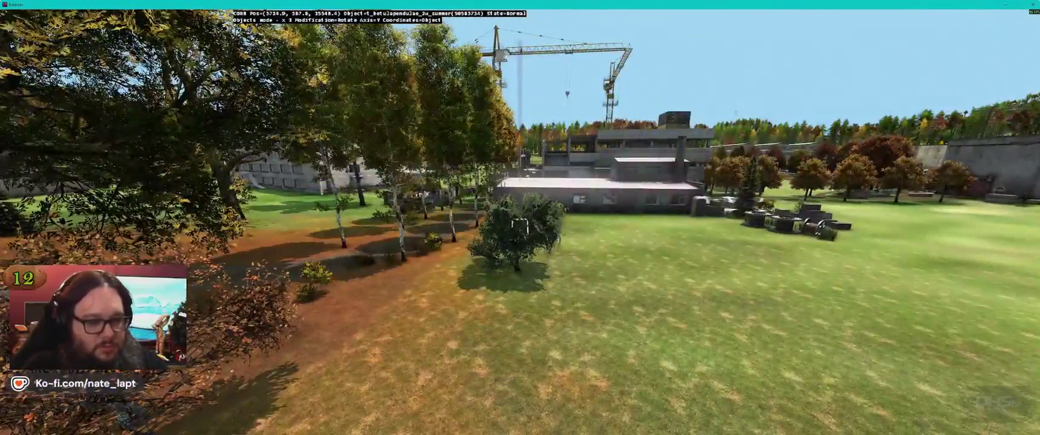
pyautogui.press('w')
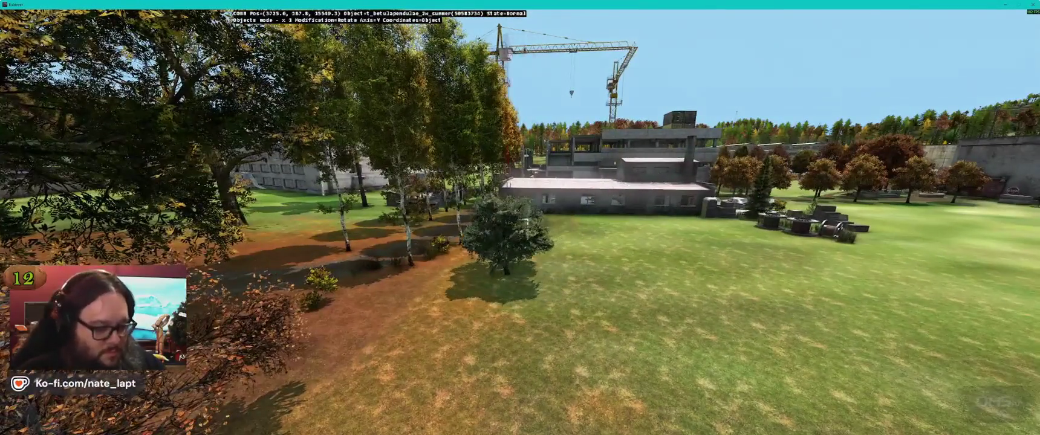
pyautogui.press('3')
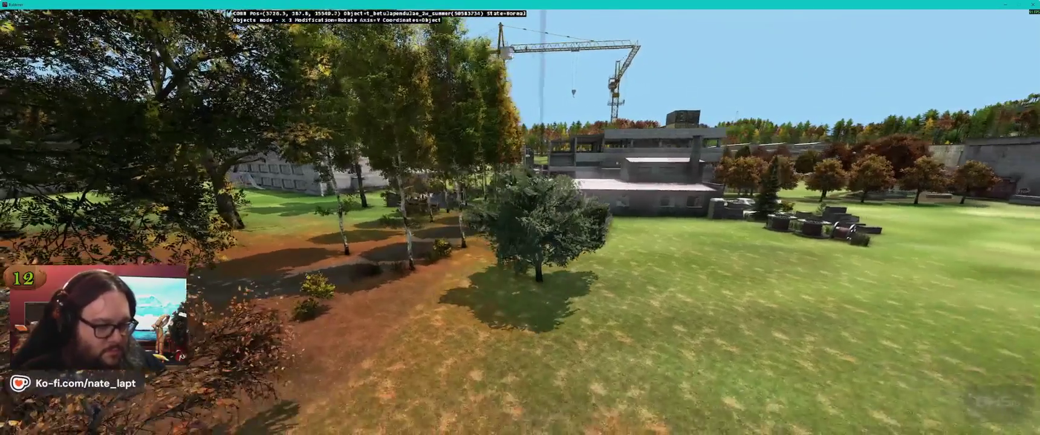
pyautogui.hotkey('alt', 'Tab')
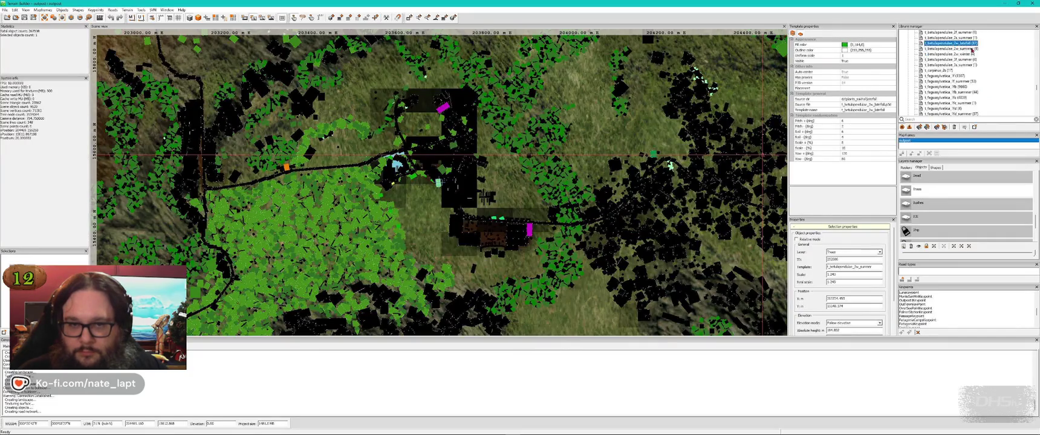
# Fly past the building to the storage tanks and insert a tree on the grass by the wall.
pyautogui.hotkey('alt', 'Tab')
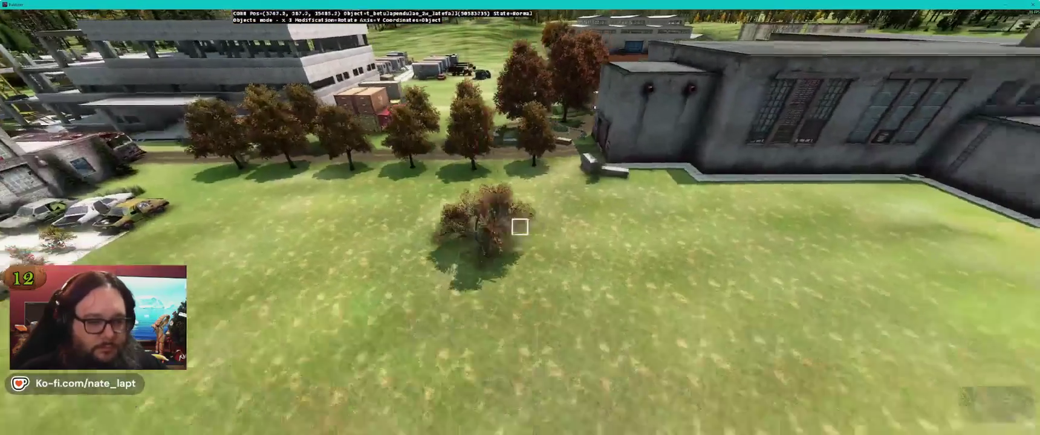
pyautogui.hotkey('alt', 'Tab')
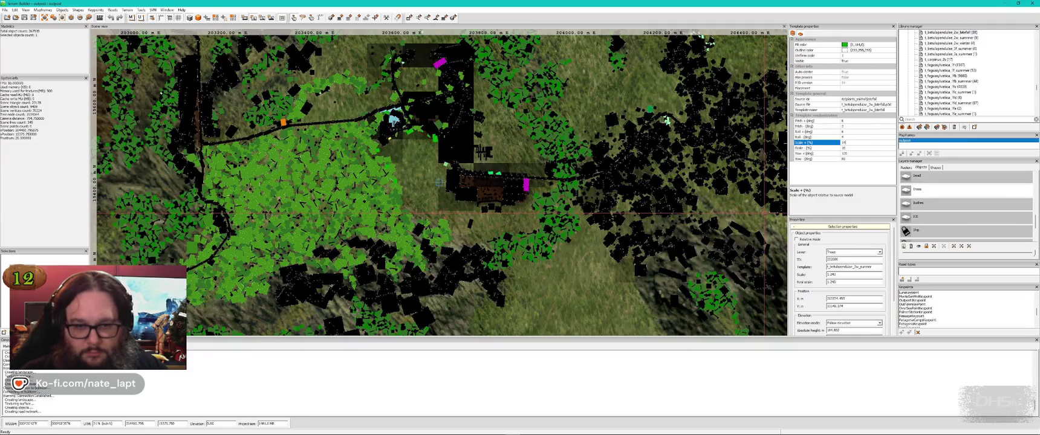
pyautogui.hotkey('alt', 'Tab')
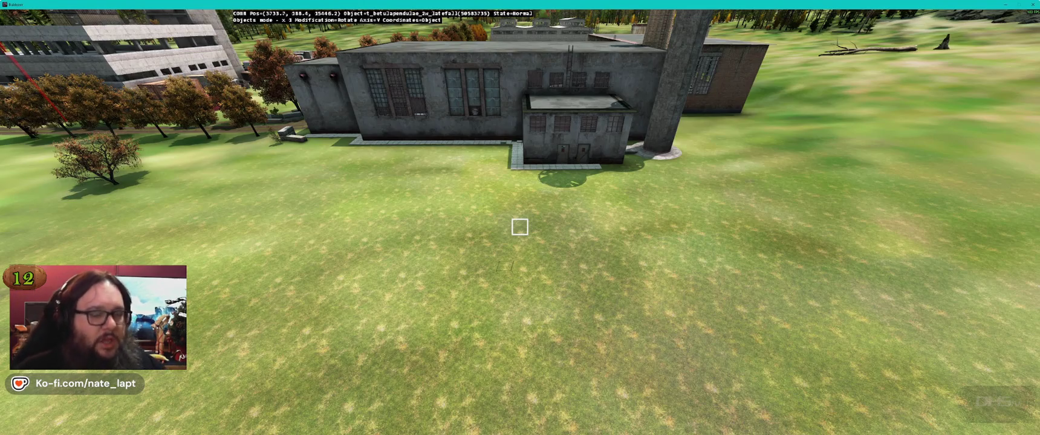
pyautogui.press('w')
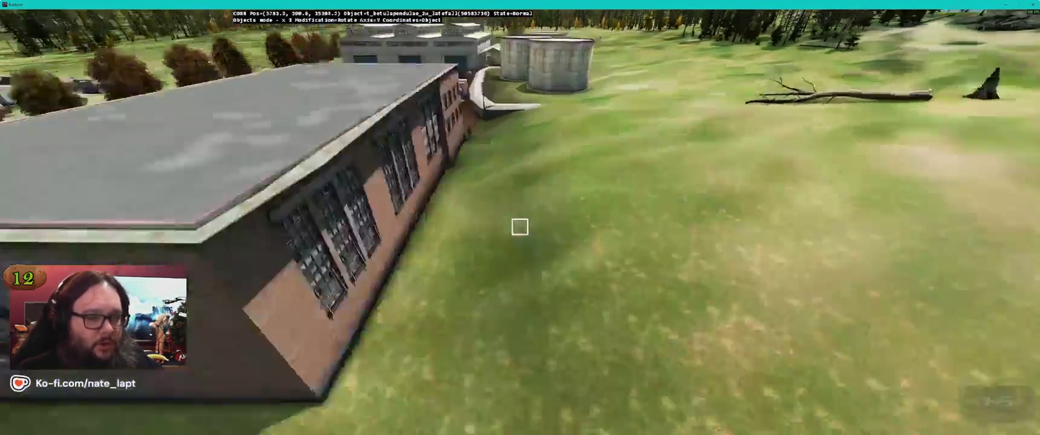
pyautogui.press('w')
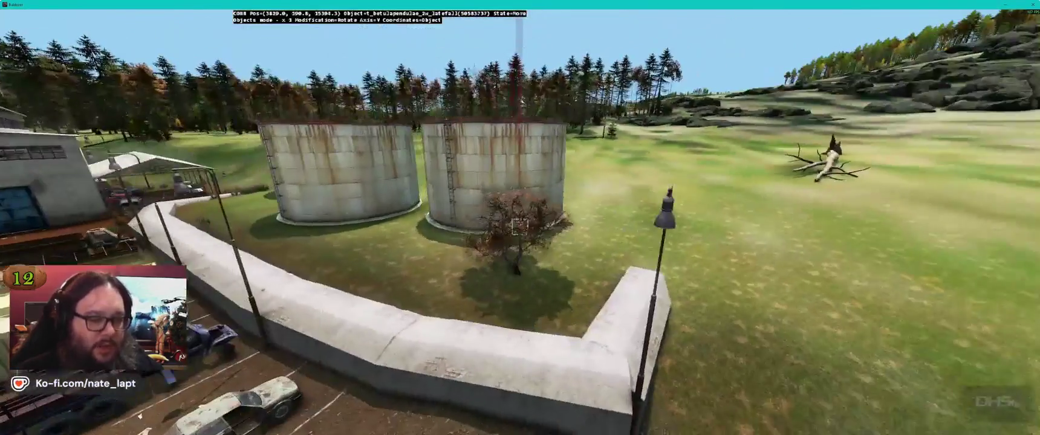
pyautogui.hotkey('alt', 'Tab')
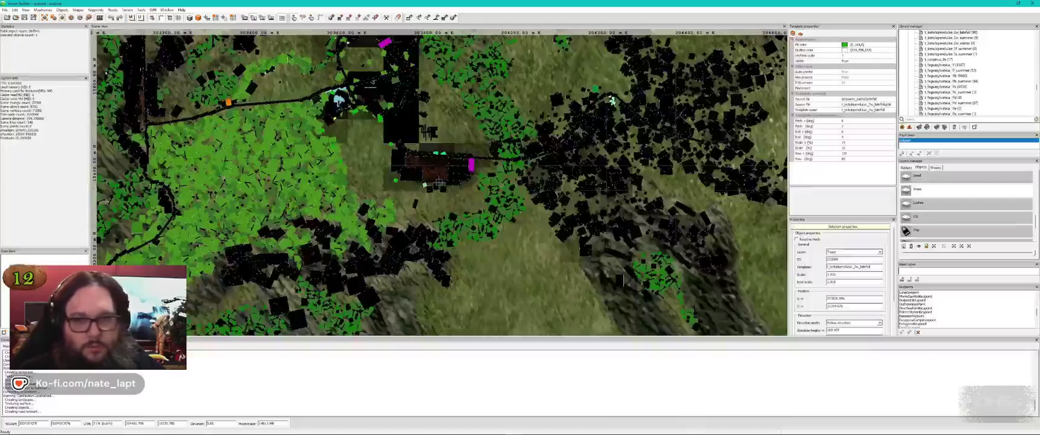
pyautogui.hotkey('alt', 'Tab')
pyautogui.press('Insert')
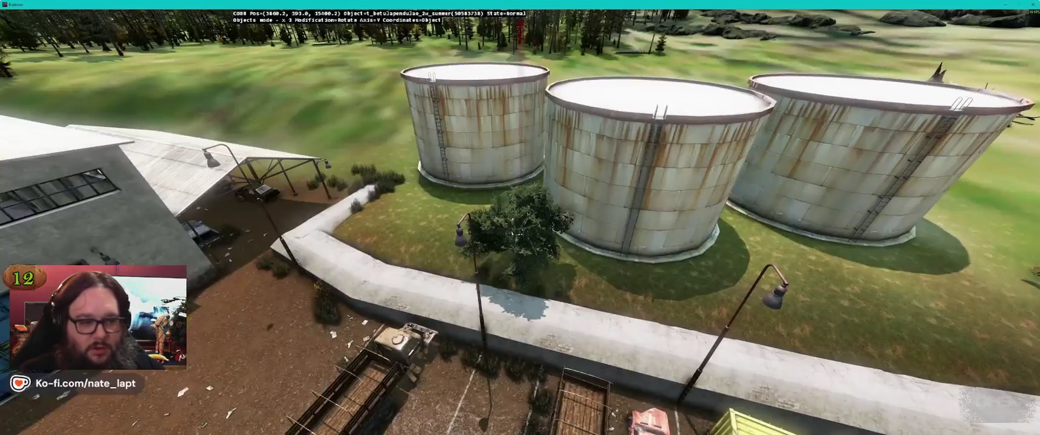
# Pull back over the tanks and fly across the field and forest to the meadow.
pyautogui.press('w')
pyautogui.press('s')
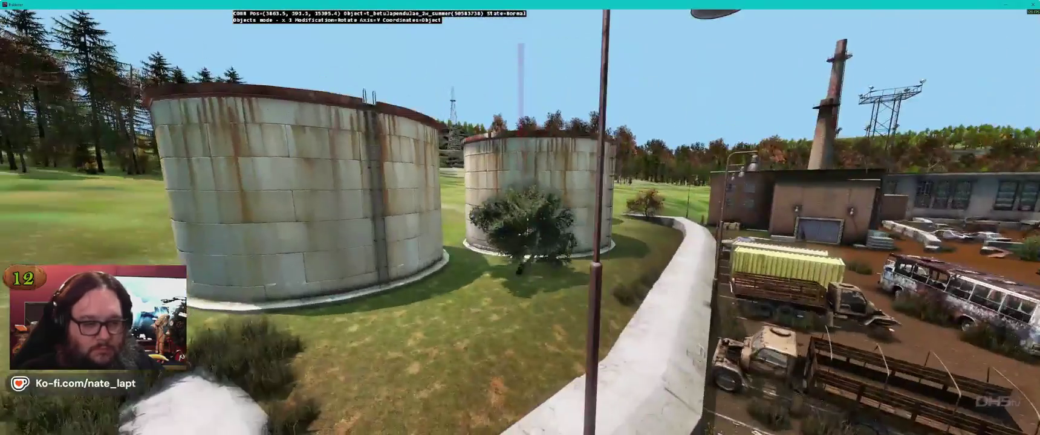
pyautogui.press('w')
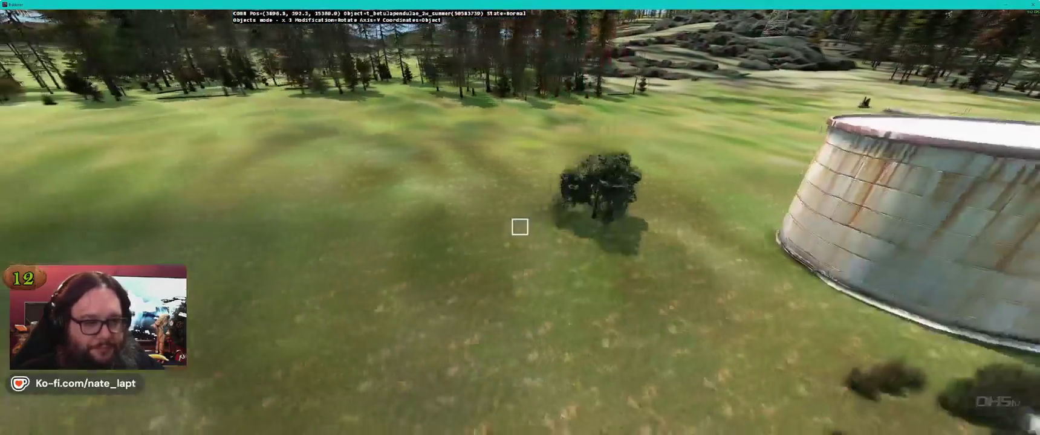
pyautogui.press('w')
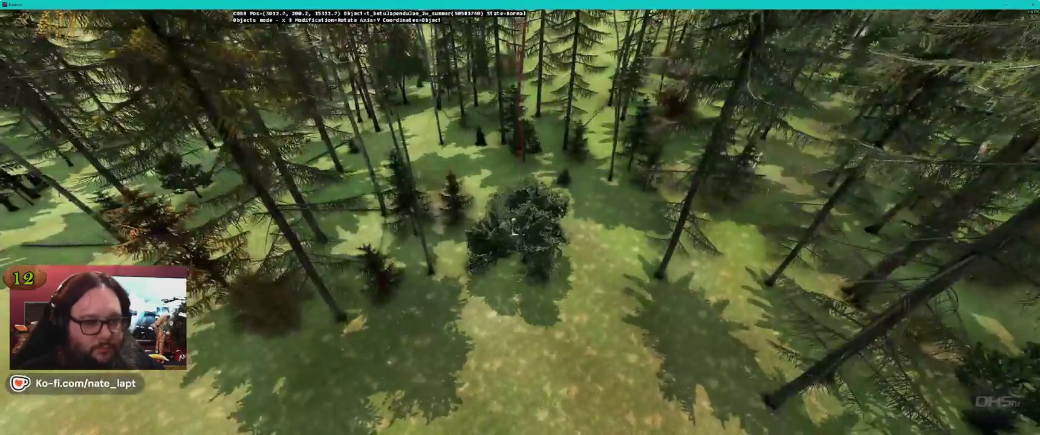
pyautogui.press('w')
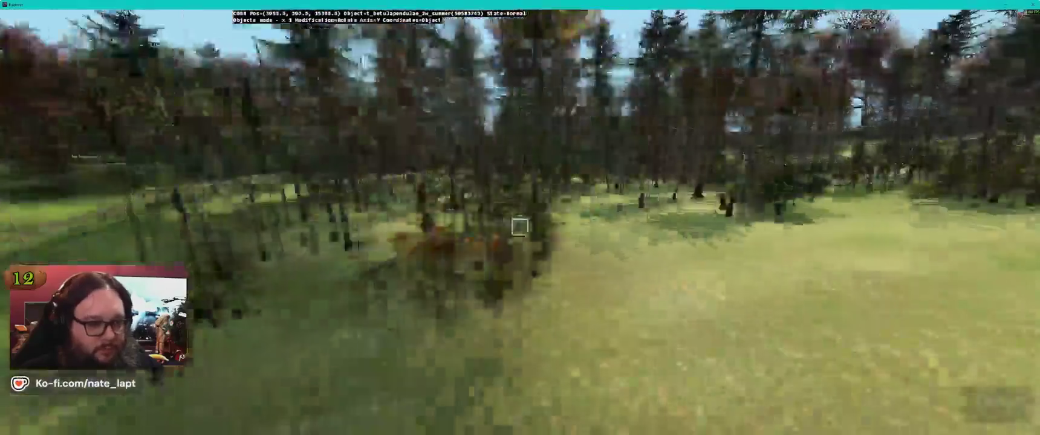
pyautogui.press('w')
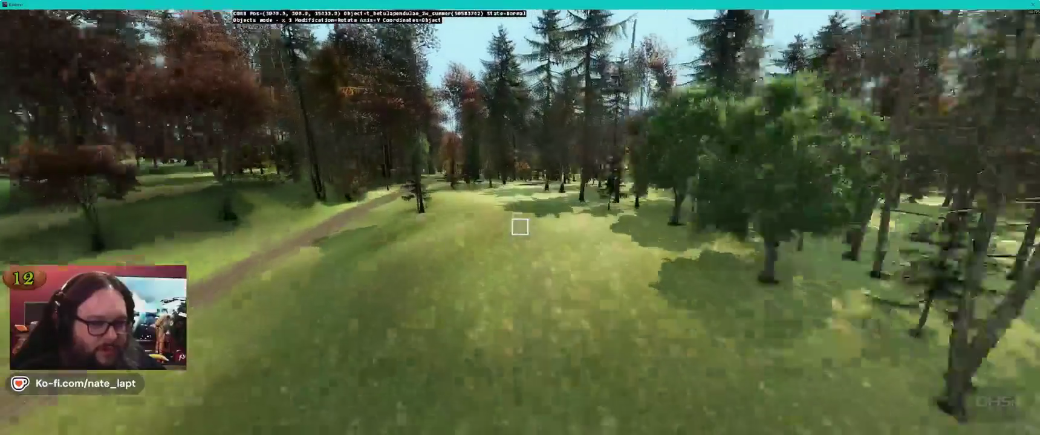
pyautogui.press('w')
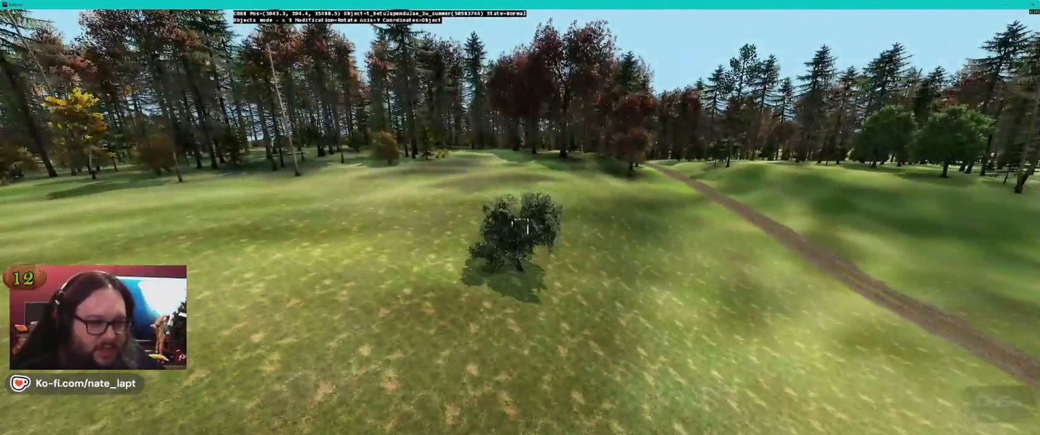
pyautogui.press('w')
pyautogui.press('w')
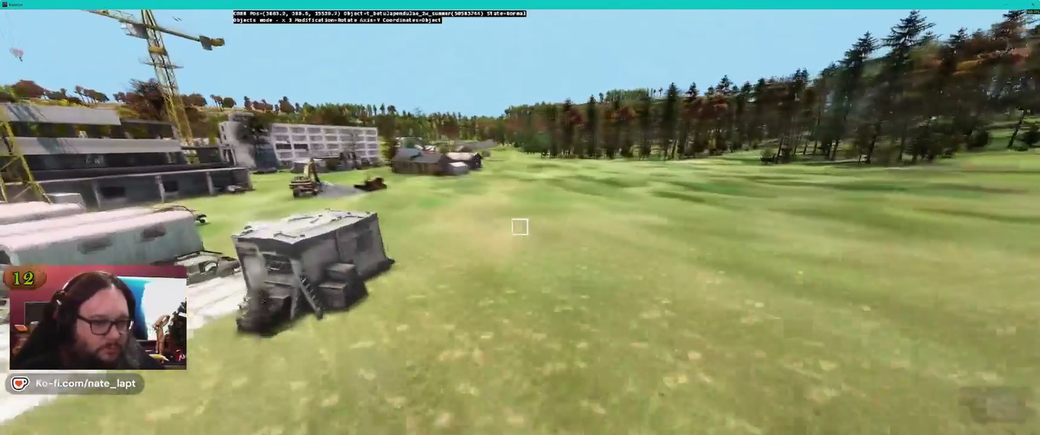
# Place three trees near the construction site, the wooden buildings and the rock pile.
pyautogui.press('w')
pyautogui.press('Insert')
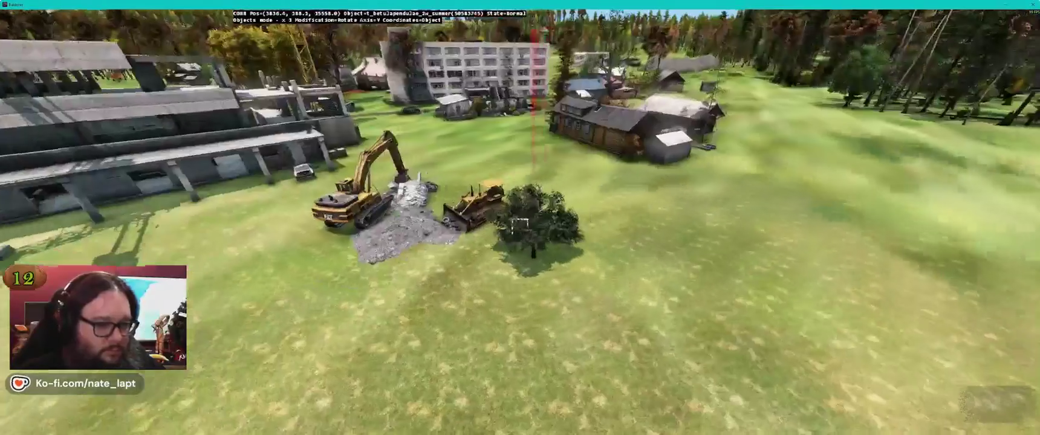
pyautogui.press('w')
pyautogui.press('Insert')
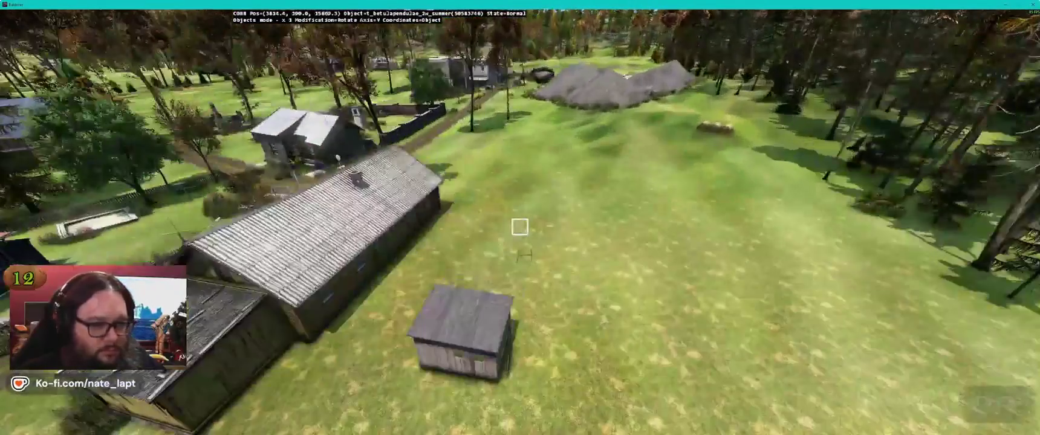
pyautogui.press('w')
pyautogui.press('Insert')
# Survey the walled yard, then orbit low around the bush by the small house.
pyautogui.press('w')
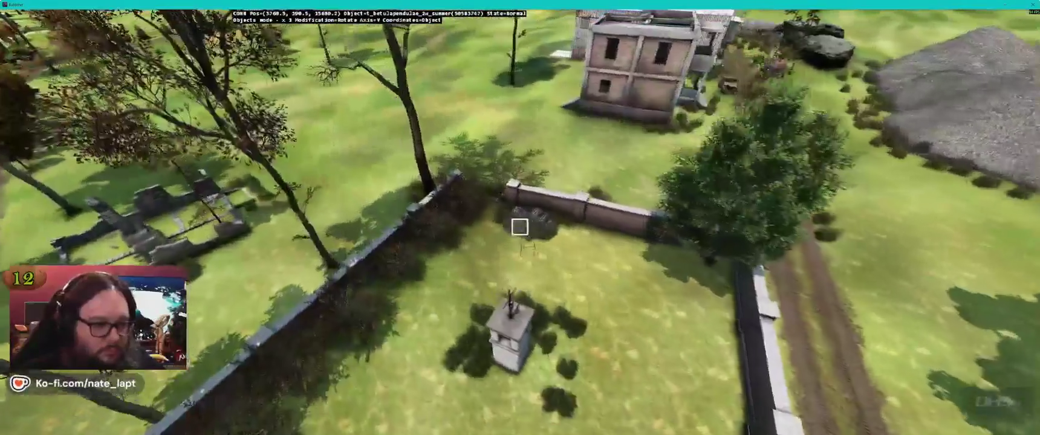
pyautogui.press('s')
pyautogui.press('w')
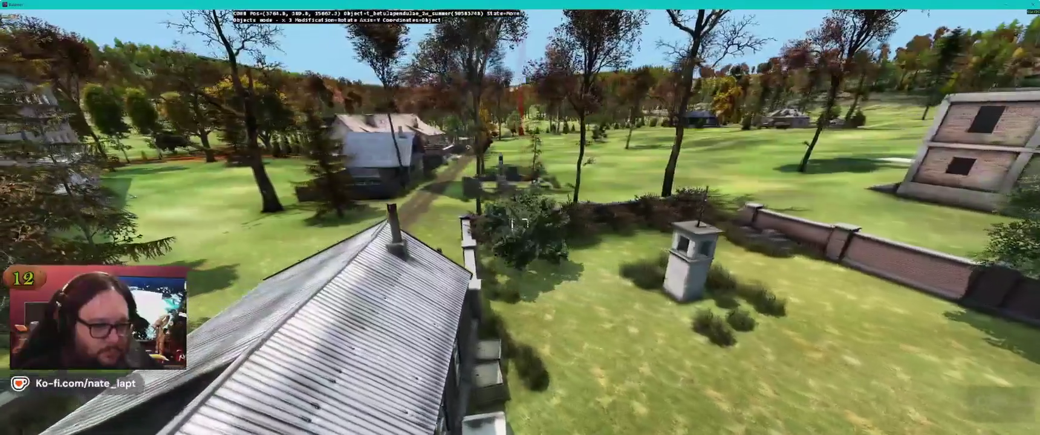
pyautogui.press('s')
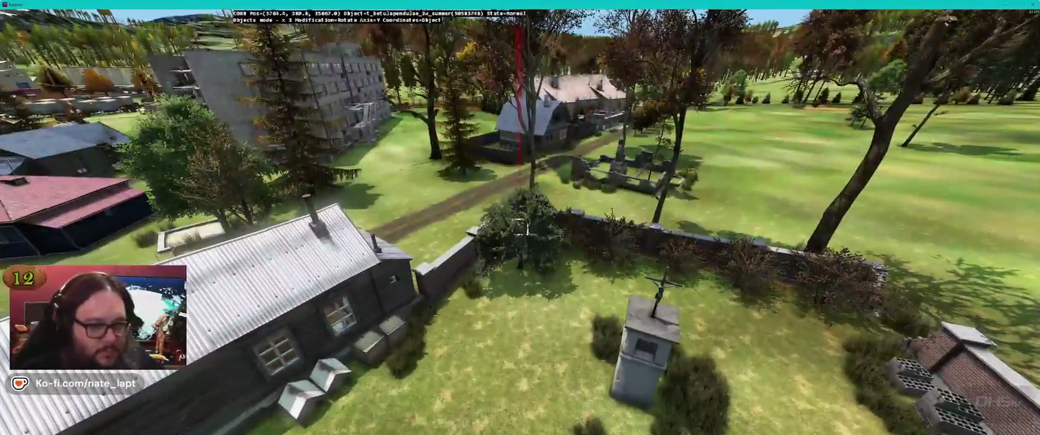
pyautogui.press('w')
pyautogui.press('w')
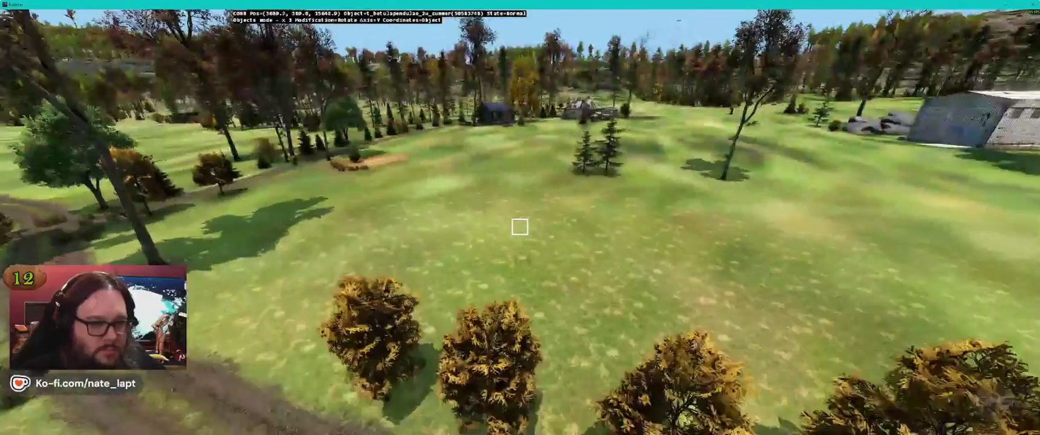
pyautogui.press('w')
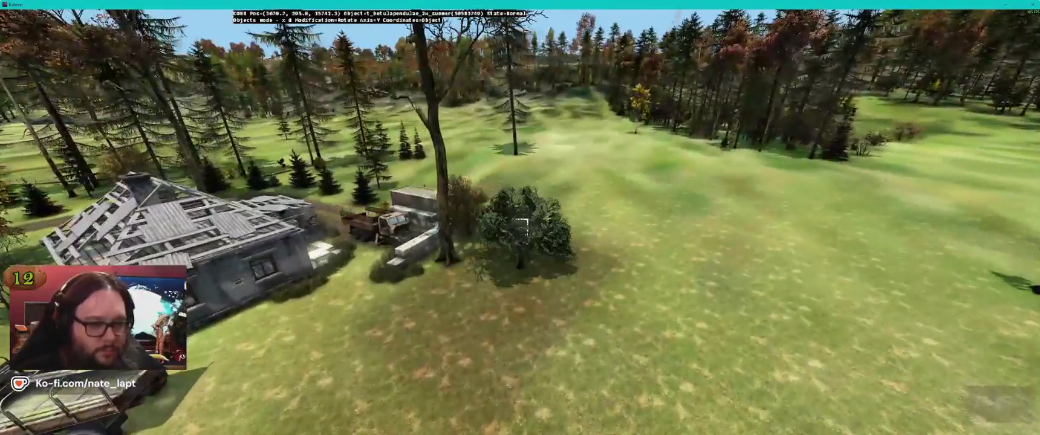
pyautogui.press('d')
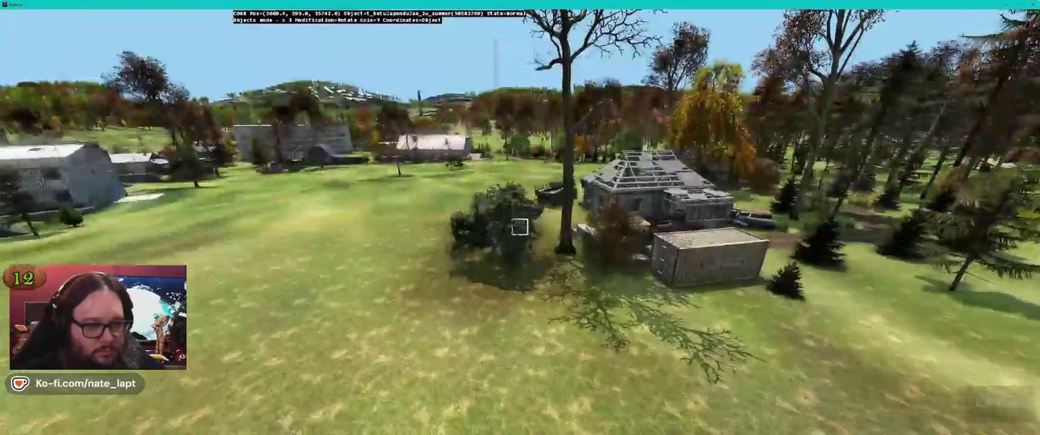
pyautogui.hotkey('alt', 'Tab')
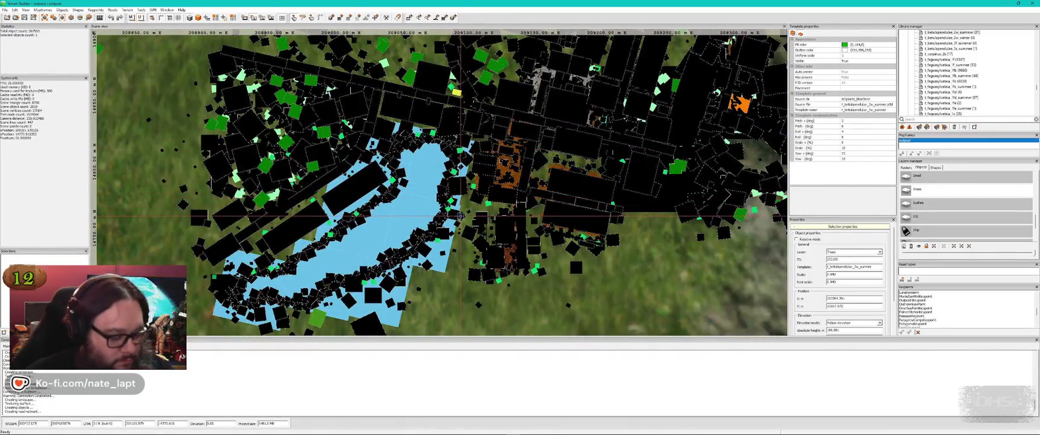
# Bring up Buldozer at the selected tree on the road between the houses.
pyautogui.hotkey('alt', 'Tab')
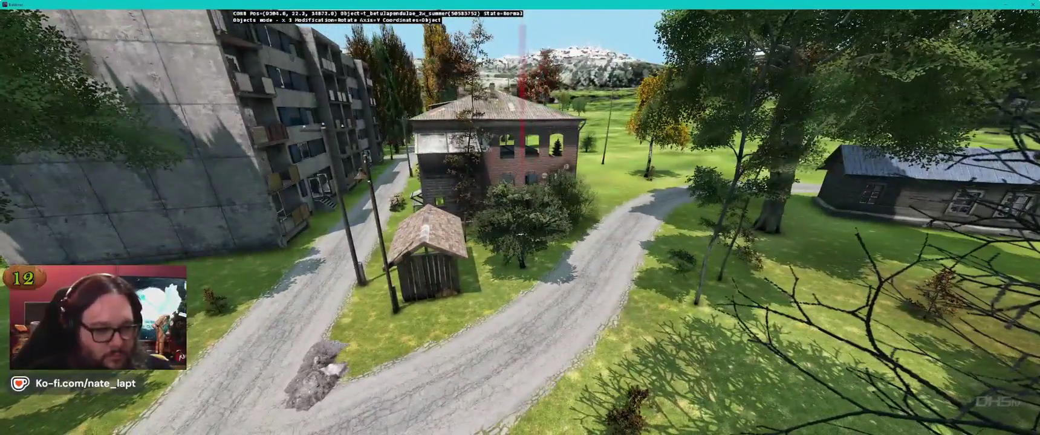
# Inspect the brown latefall bush on the roadside grass, then return to the map.
pyautogui.hotkey('alt', 'Tab')
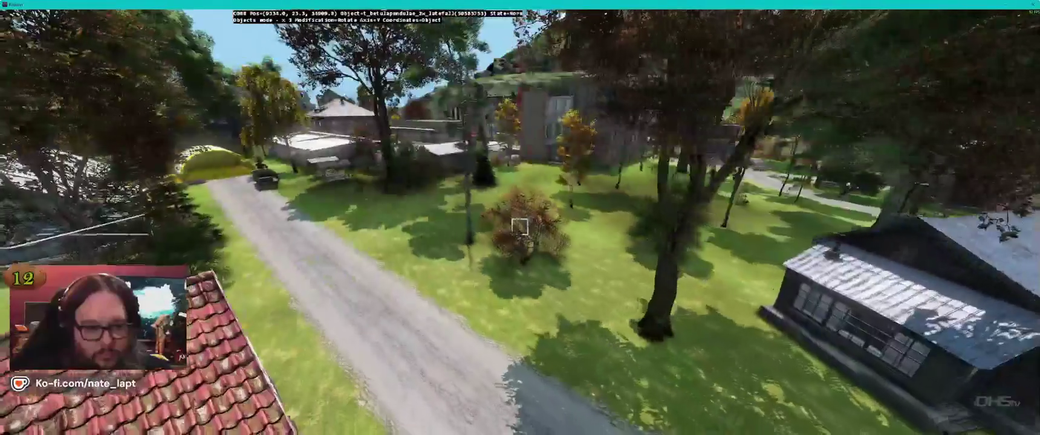
pyautogui.hotkey('alt', 'Tab')
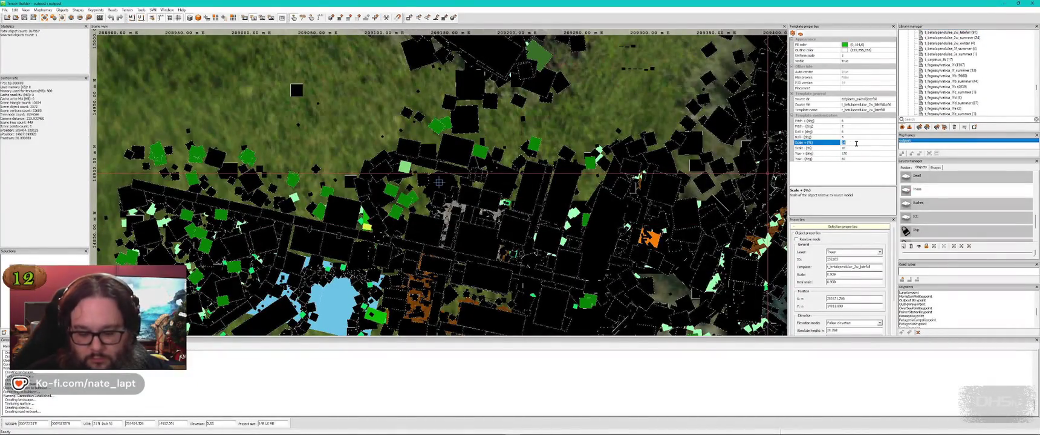
# Bring up Buldozer close to the selected autumn tree on the meadow.
pyautogui.hotkey('alt', 'Tab')
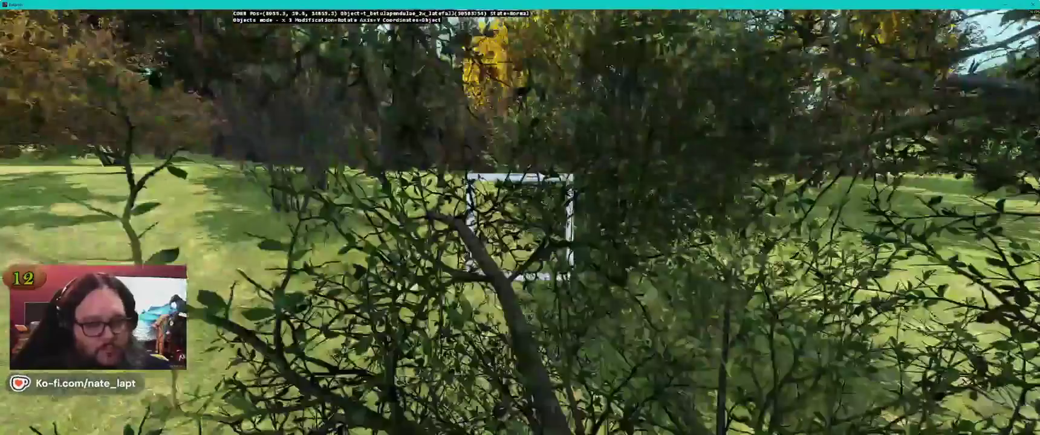
# Zoom and fly around the autumn tree and fenced garden, then return to the map.
pyautogui.scroll(-3, 520, 227)
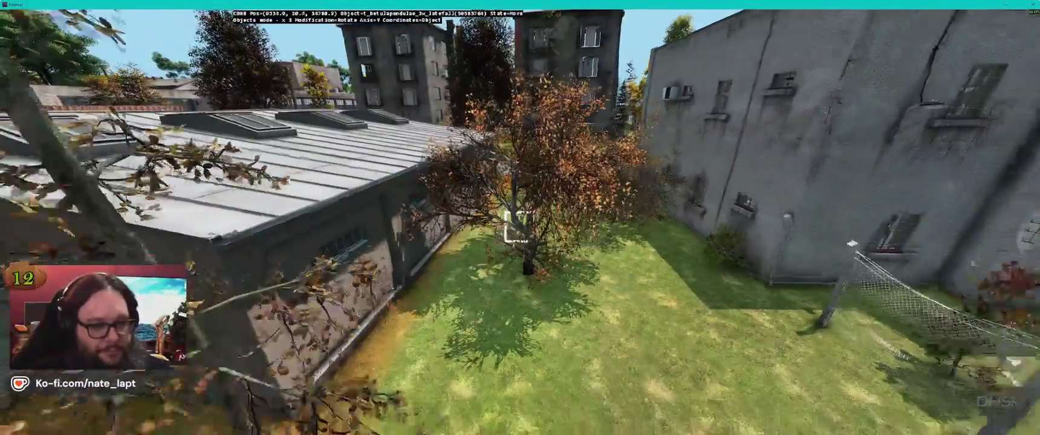
pyautogui.press('w')
pyautogui.press('w')
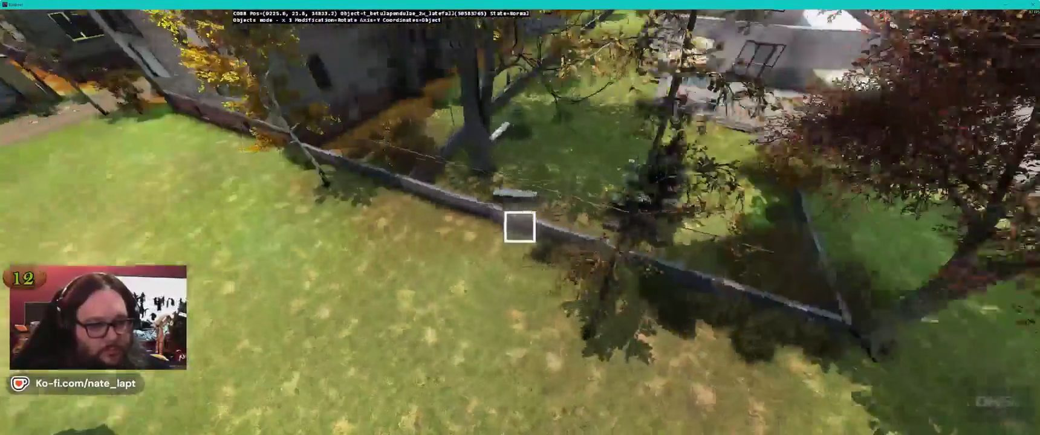
pyautogui.hotkey('alt', 'Tab')
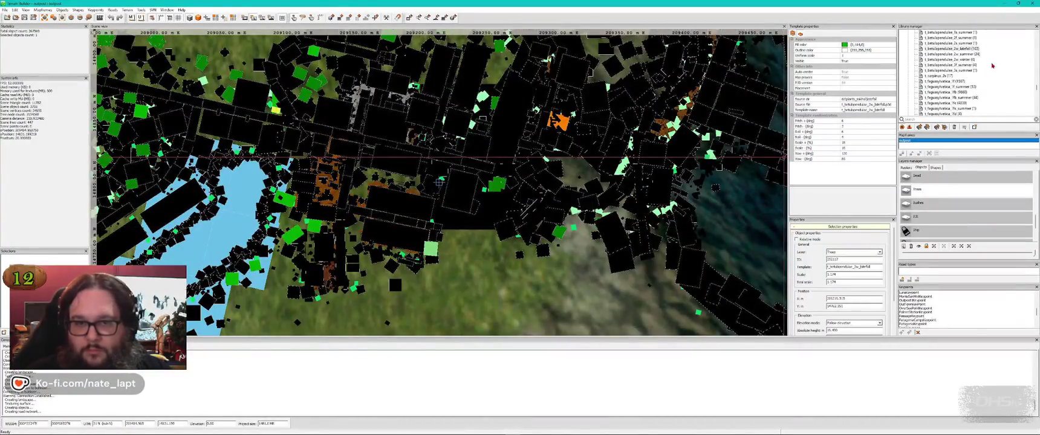
# Drag the green birch beside the fenced garden slightly to the left.
pyautogui.hotkey('alt', 'Tab')
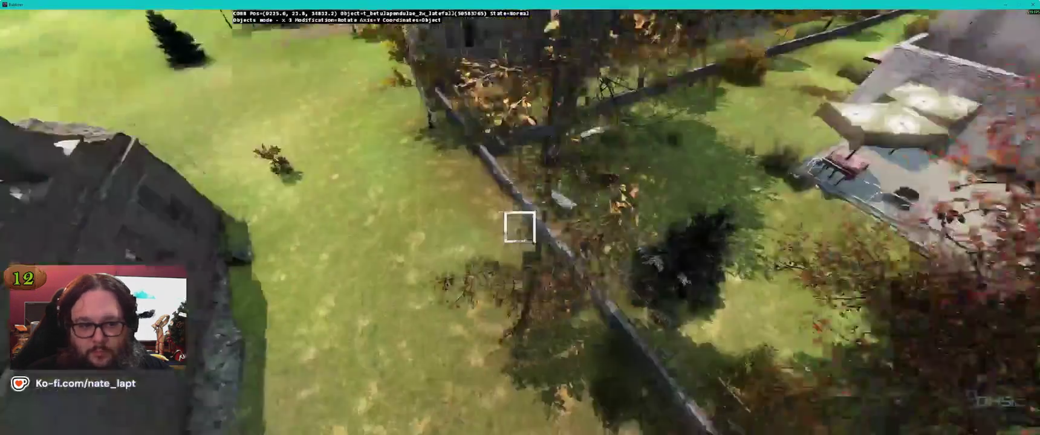
pyautogui.press('w')
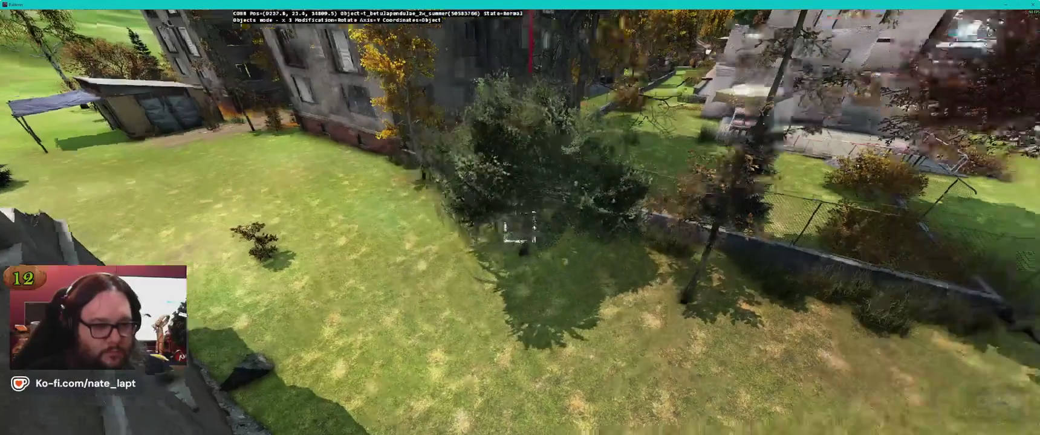
pyautogui.moveTo(519, 229); pyautogui.dragTo(505, 230)
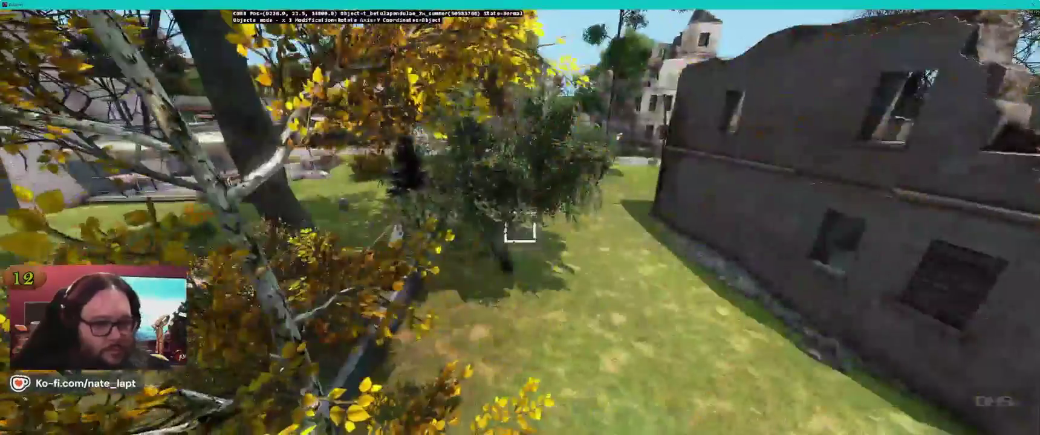
# Fly forward through the bushes to the shaded grass above the village road.
pyautogui.press('w')
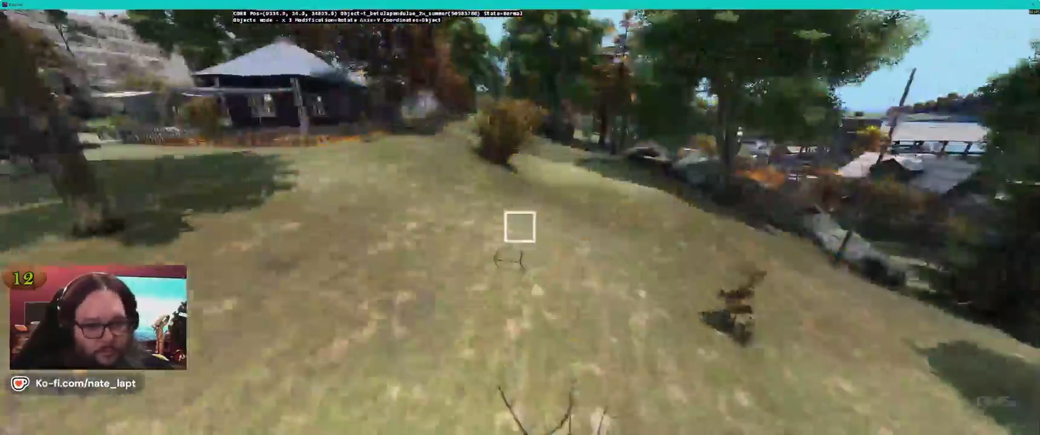
pyautogui.press('w')
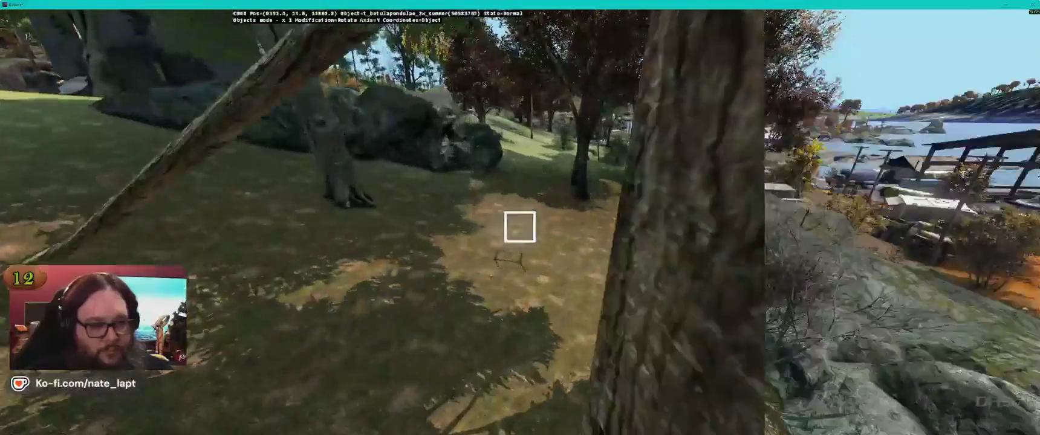
pyautogui.press('w')
pyautogui.press('w')
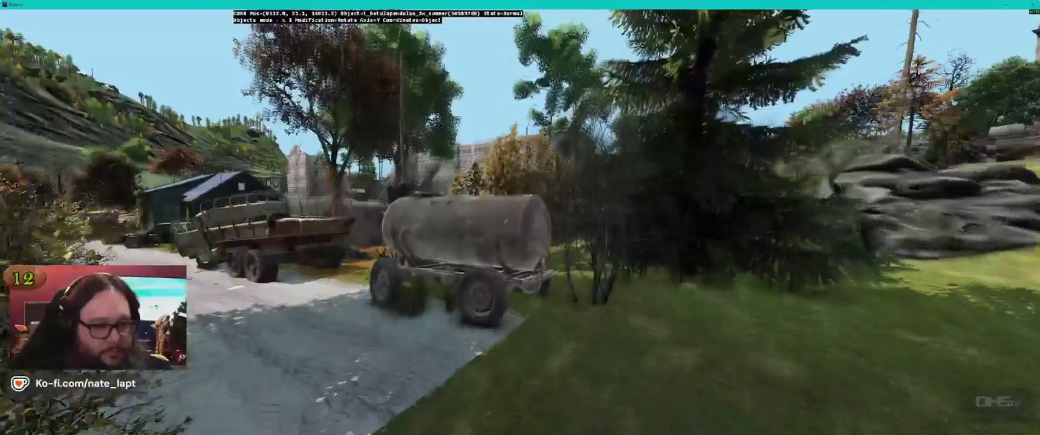
pyautogui.press('w')
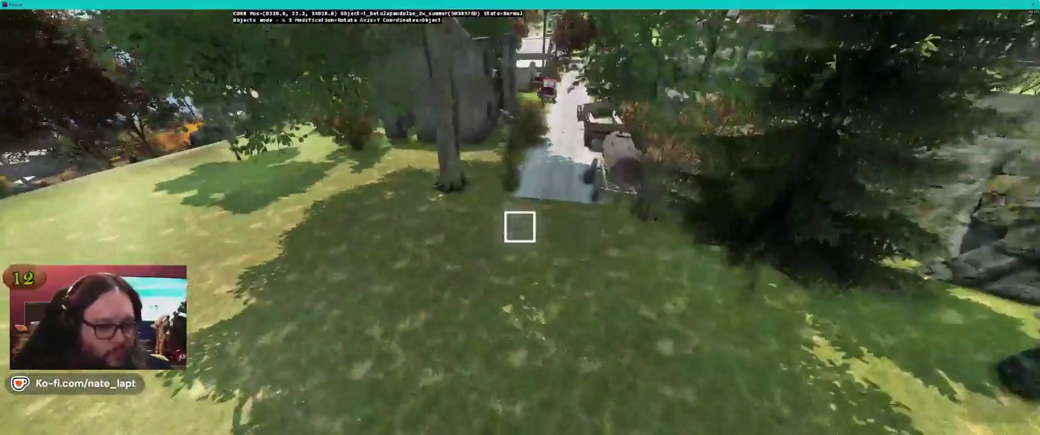
pyautogui.press('s')
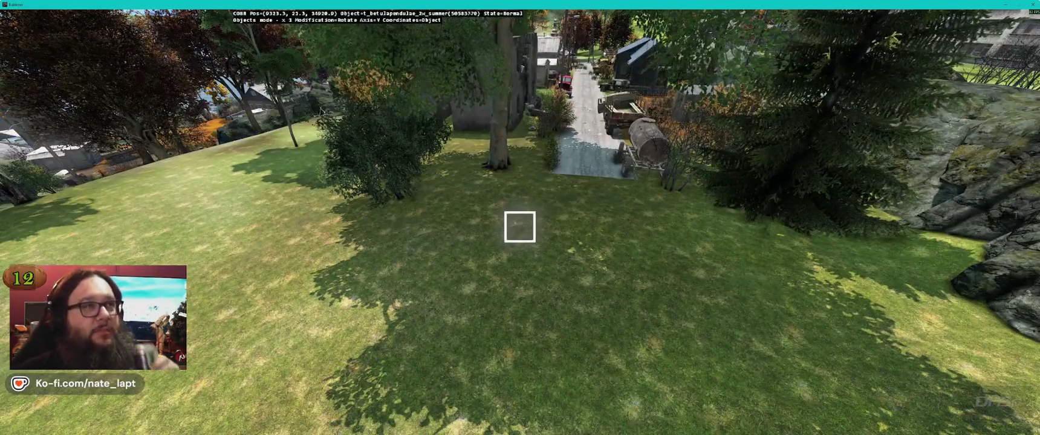
# Nudge the Buldozer view forward, then switch back to the Terrain Builder map.
pyautogui.press('w')
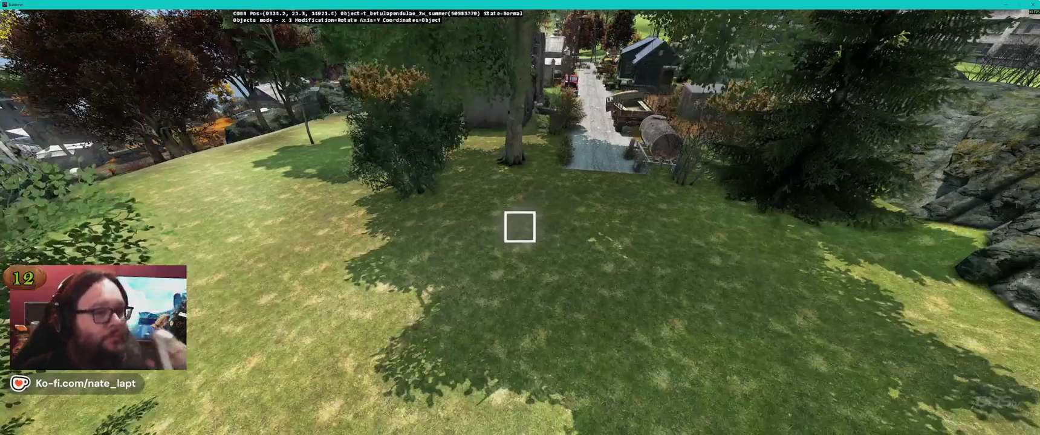
pyautogui.hotkey('alt', 'Tab')
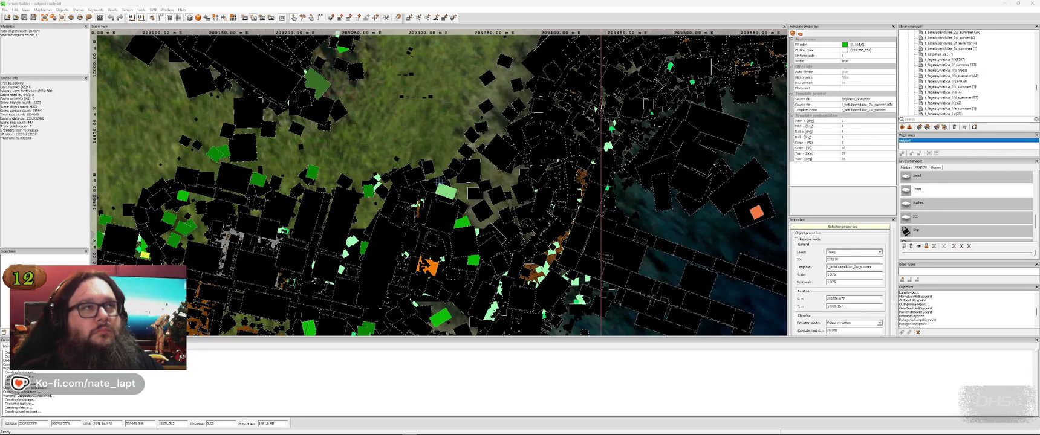
# Fly to the open grass by the blue house and insert a green birch bush there.
pyautogui.hotkey('alt', 'Tab')
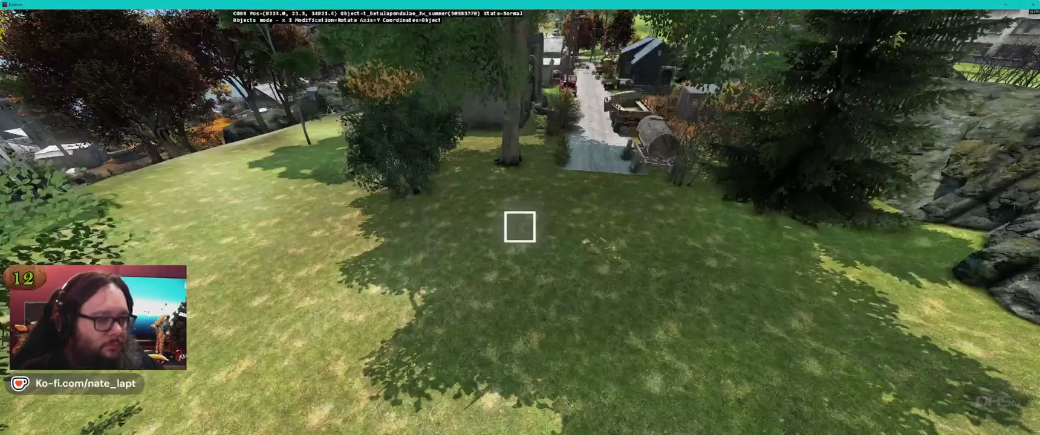
pyautogui.press('w')
pyautogui.press('w')
pyautogui.press('w')
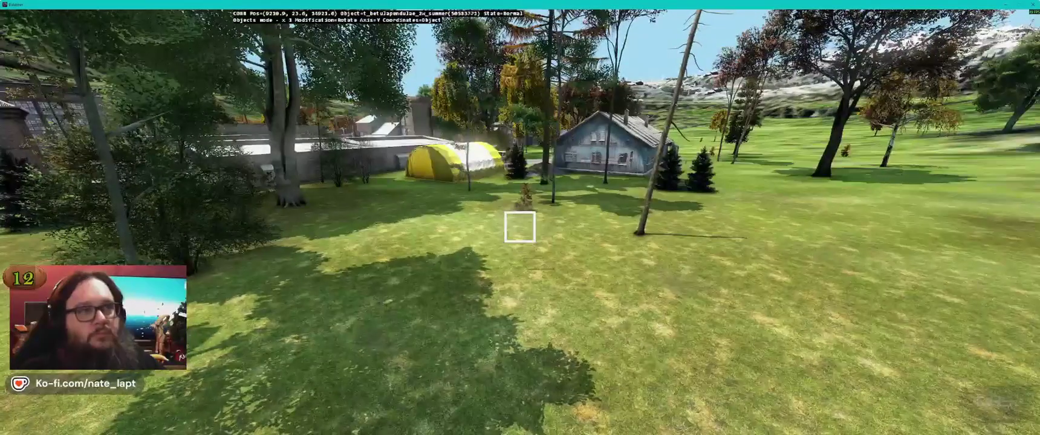
pyautogui.press('w')
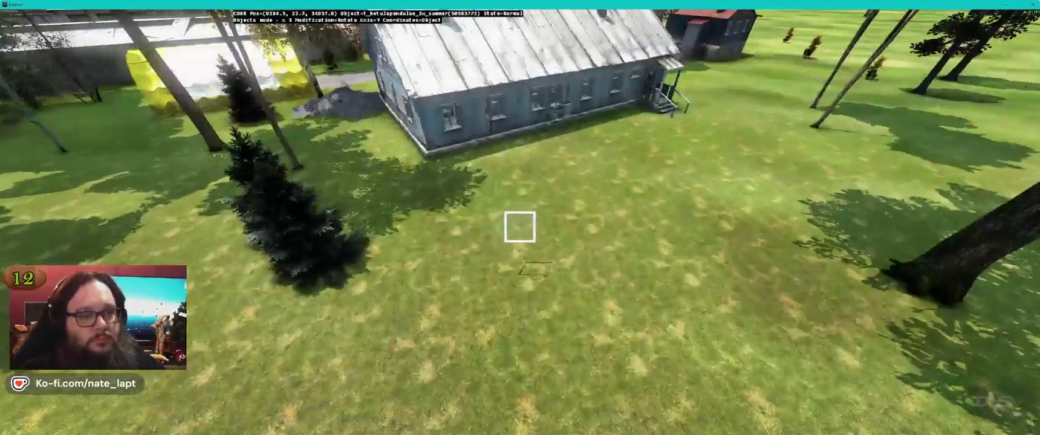
pyautogui.press('w')
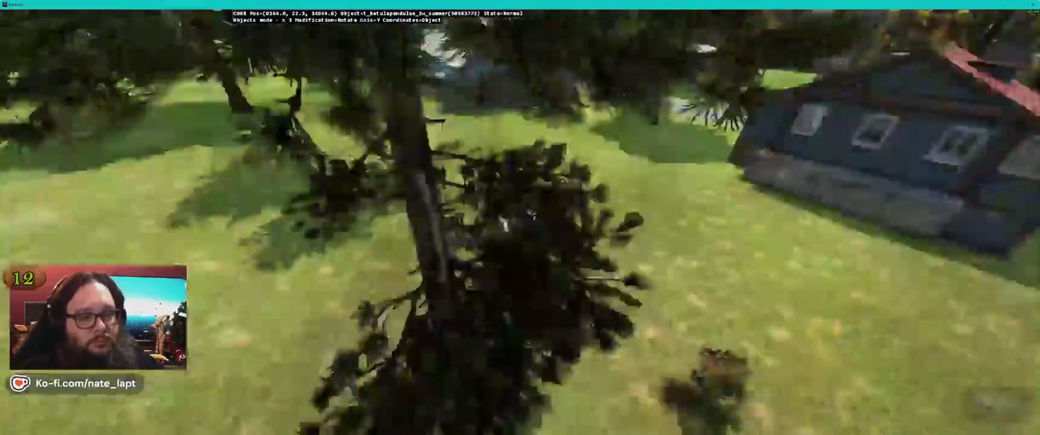
pyautogui.press('Insert')
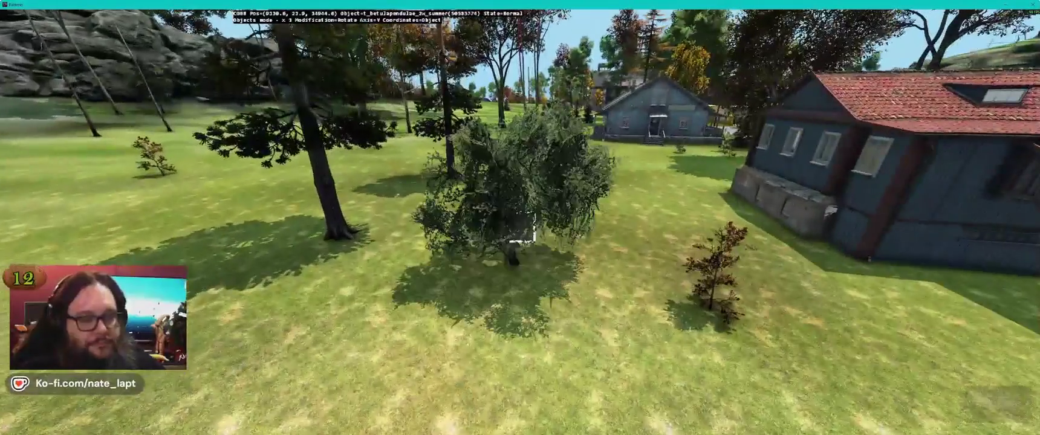
pyautogui.hotkey('alt', 'Tab')
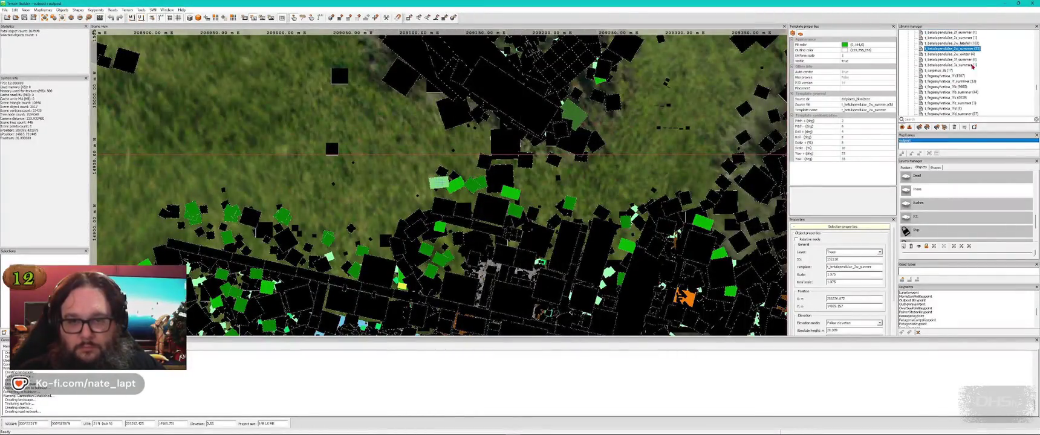
# Insert a brown autumn birch bush among the green bushes and back the view away.
pyautogui.hotkey('alt', 'Tab')
pyautogui.press('Insert')
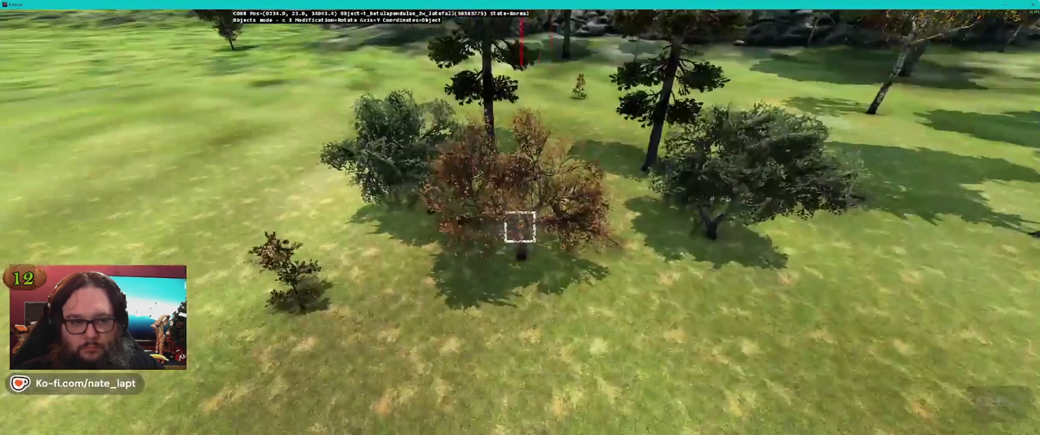
pyautogui.press('s')
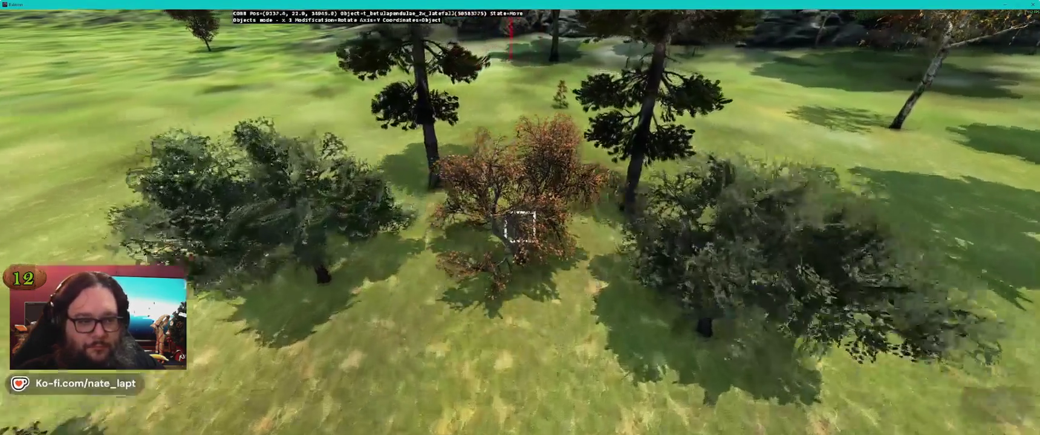
pyautogui.press('a')
# Fly toward the apartment block and place another late-fall tree in the field.
pyautogui.press('w')
pyautogui.press('Left')
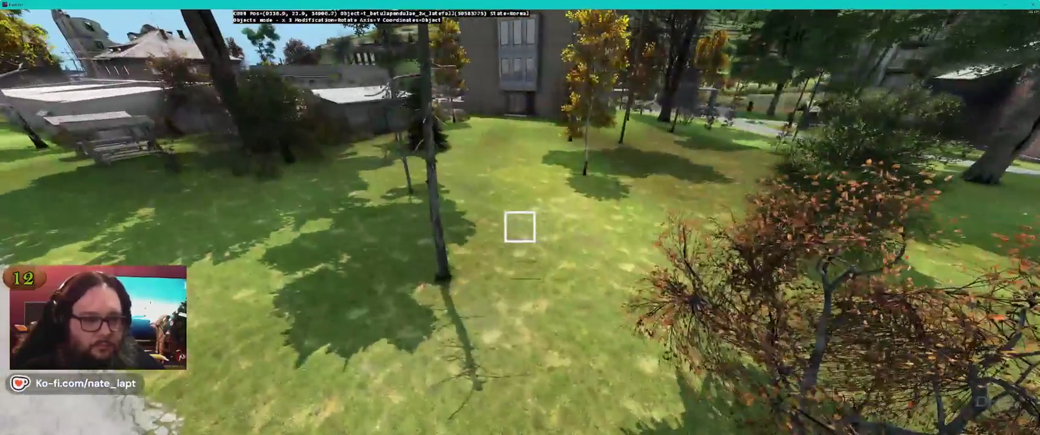
pyautogui.press('w')
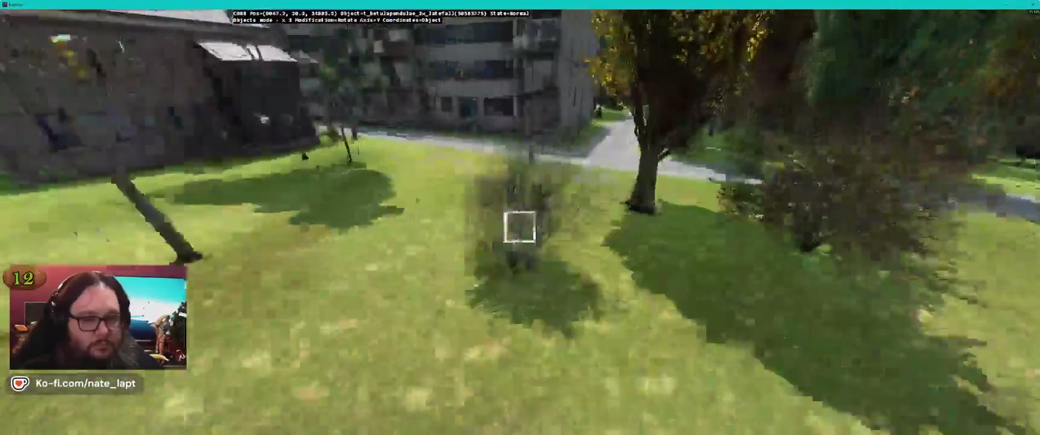
pyautogui.press('Insert')
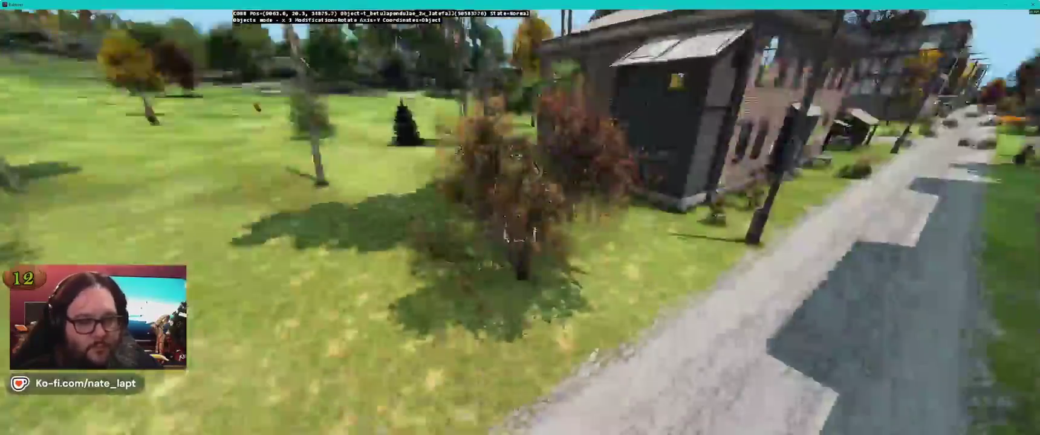
# Fly along the road, over the grove, rocks and meadow to review the new placements.
pyautogui.press('Right')
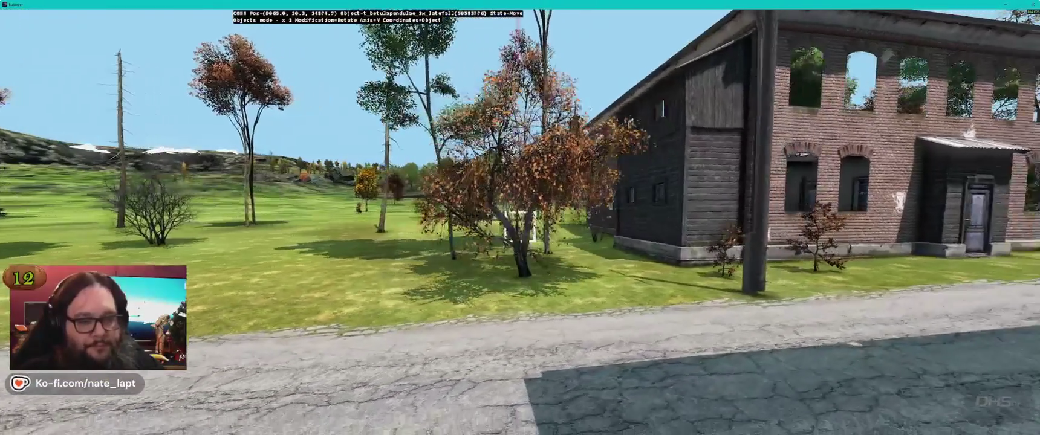
pyautogui.press('Right')
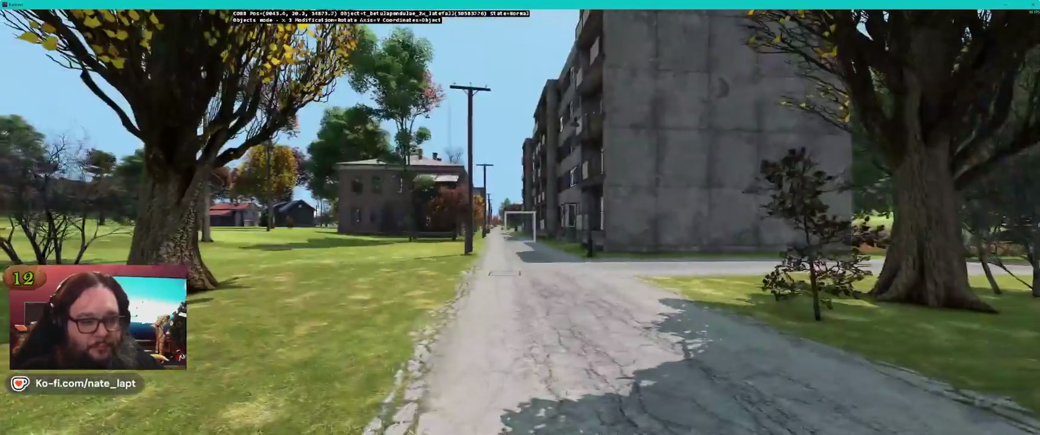
pyautogui.press('Up')
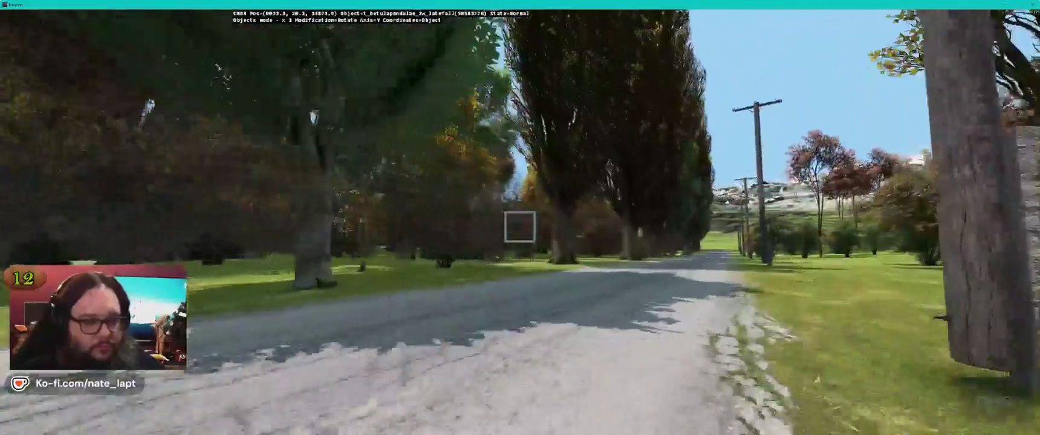
pyautogui.press('Up')
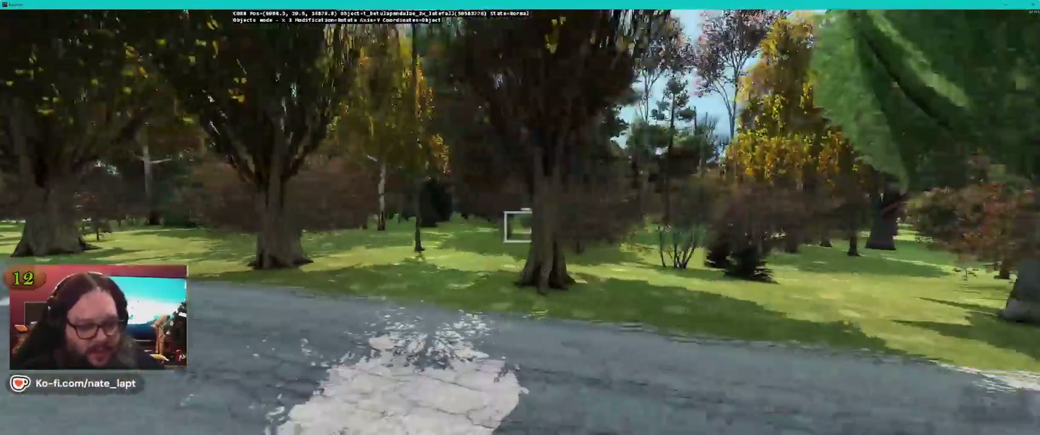
pyautogui.press('Left')
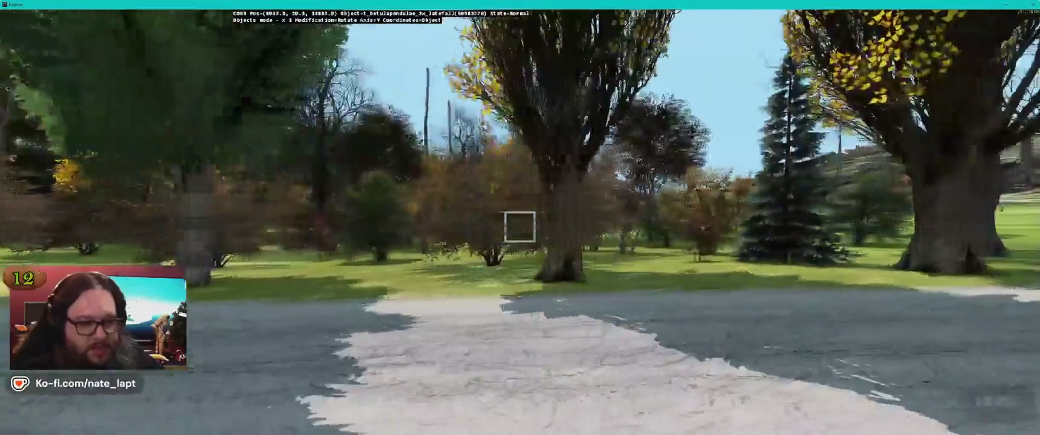
pyautogui.press('Up')
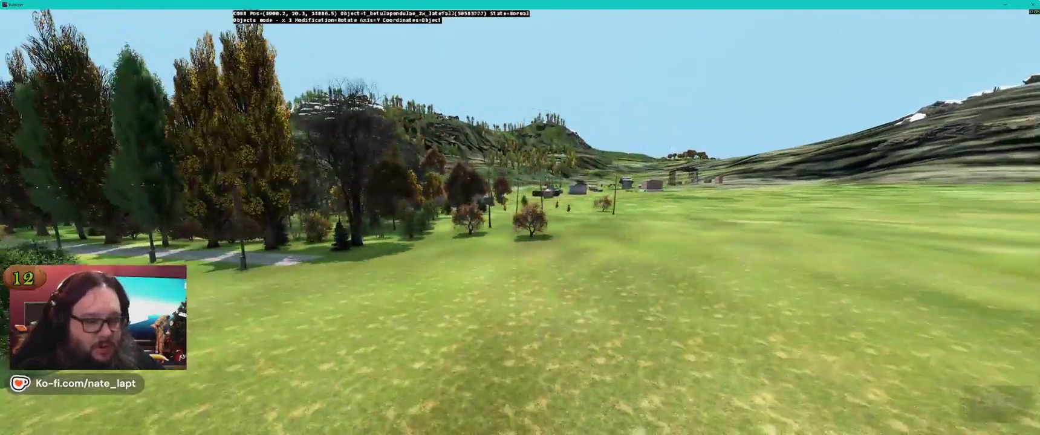
pyautogui.press('Up')
pyautogui.press('Up')
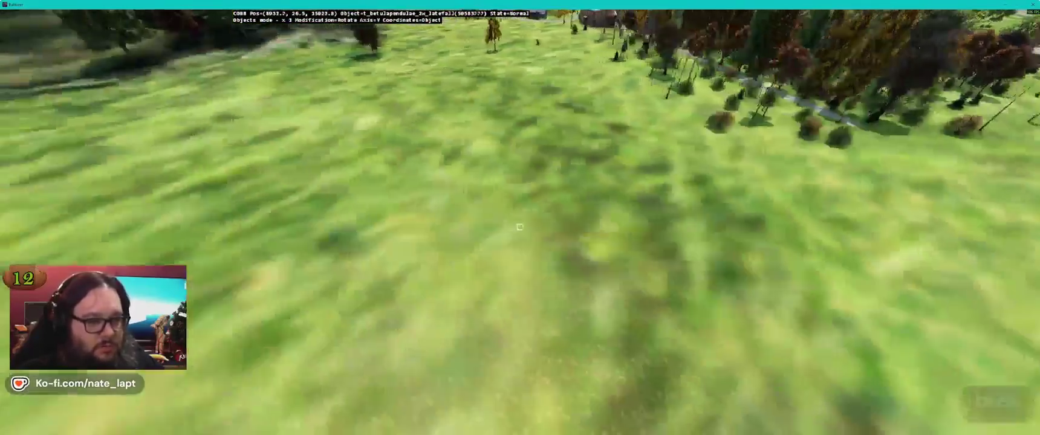
pyautogui.press('Up')
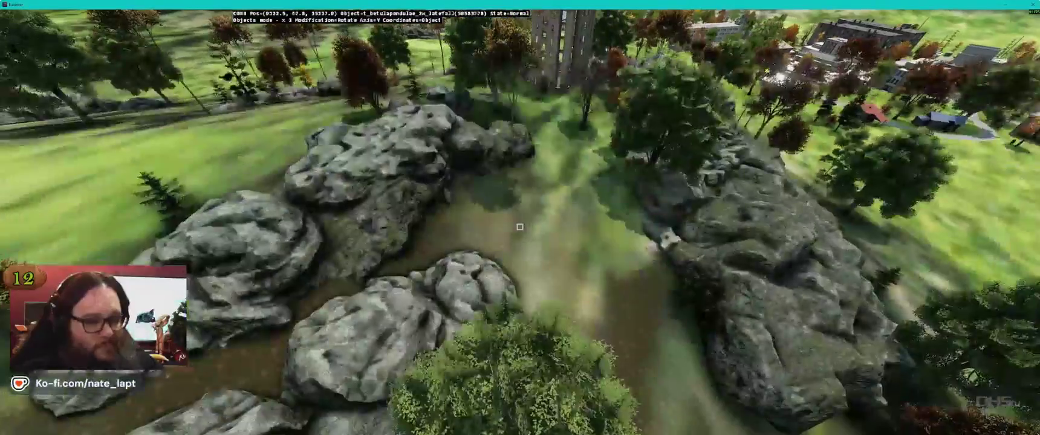
pyautogui.press('Up')
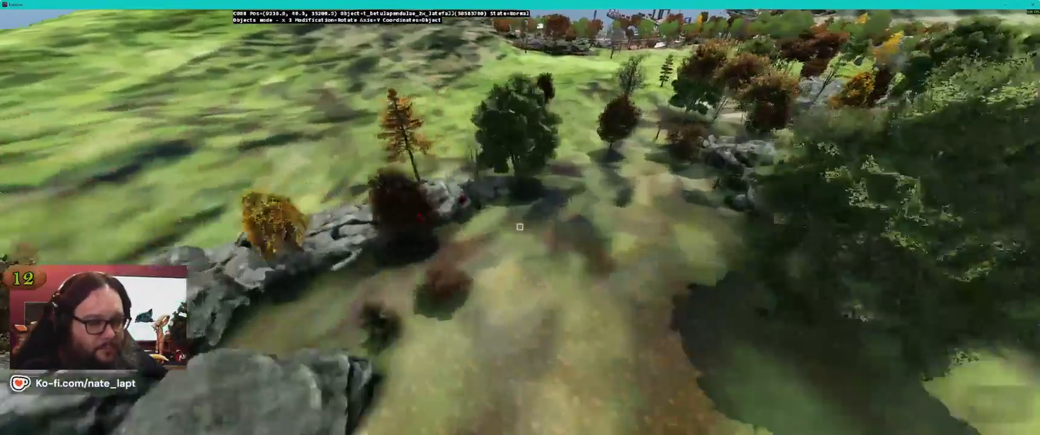
pyautogui.press('Up')
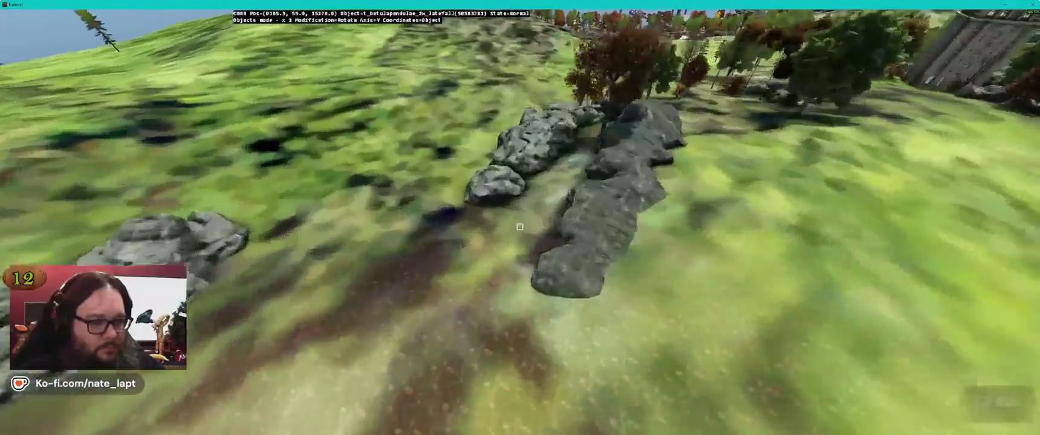
# In the Terrain Builder map, clear the object selection and save the terrain project.
pyautogui.hotkey('alt', 'Tab')
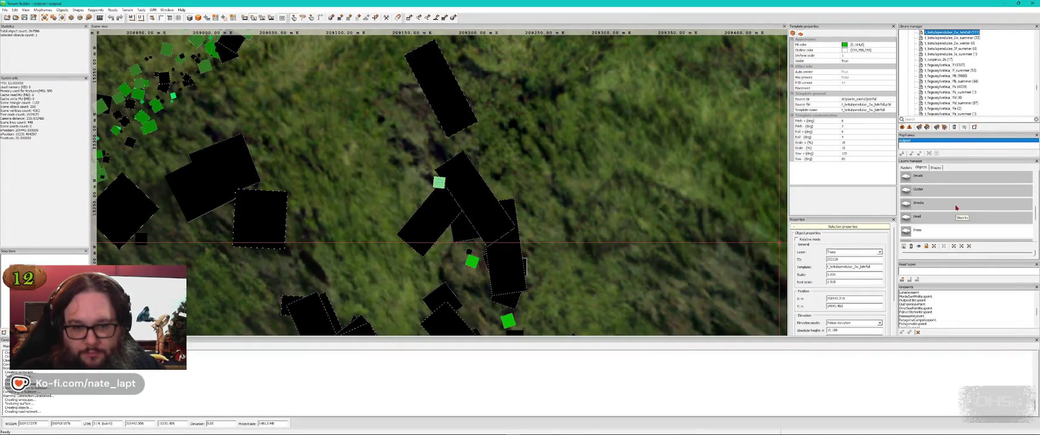
pyautogui.scroll(3, 956, 208)
pyautogui.click(438, 183)
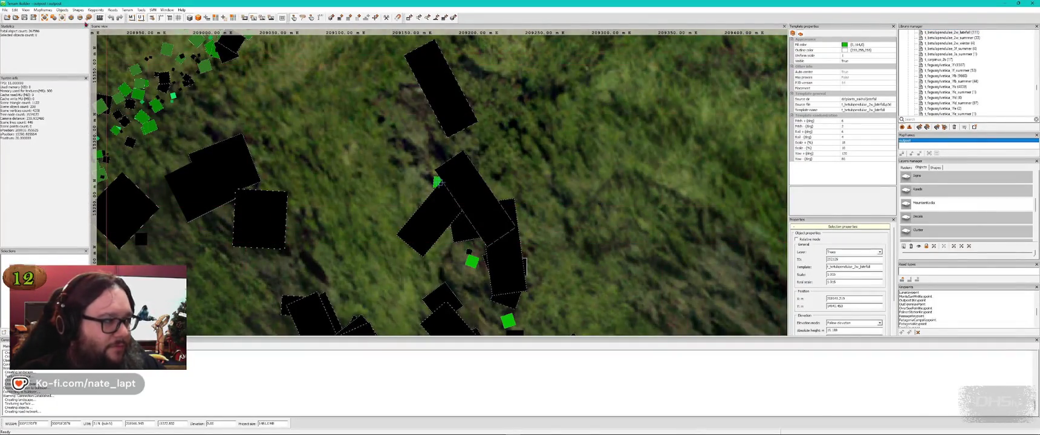
pyautogui.click(27, 17)
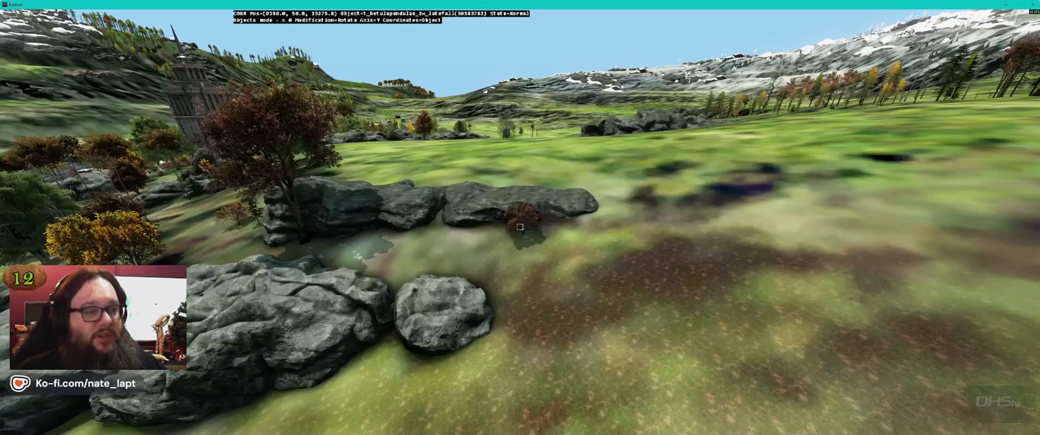
# Drag the rock_wallh2 piece toward the lower left in its rock cluster.
pyautogui.scroll(-5, 519, 226)
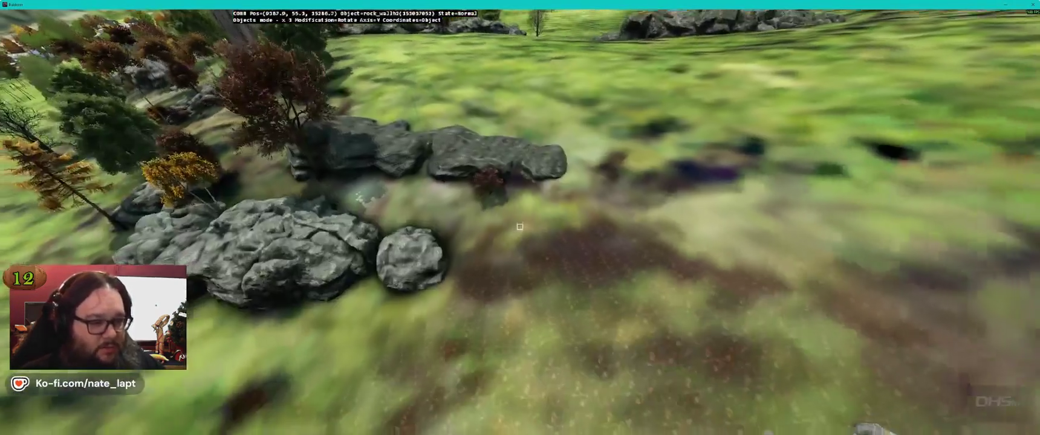
pyautogui.press('w')
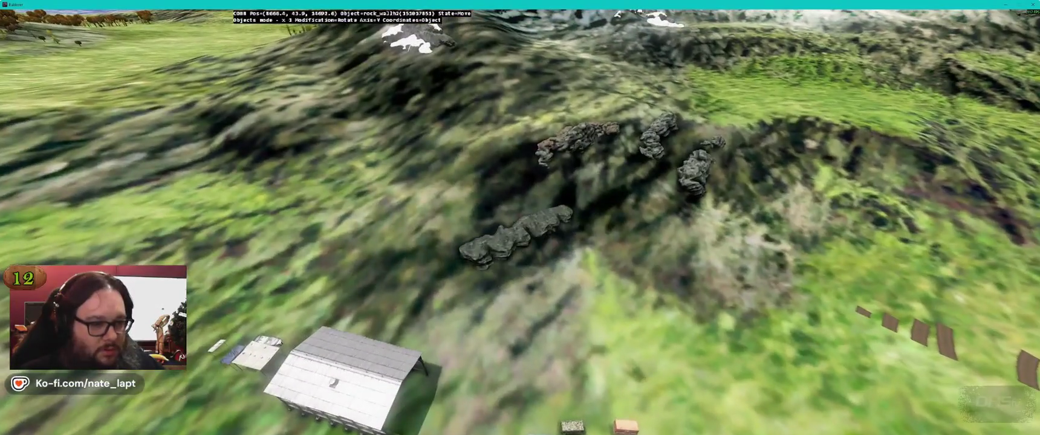
pyautogui.moveTo(493, 248)
pyautogui.mouseDown()
pyautogui.moveTo(518, 225)
pyautogui.moveTo(493, 224)
pyautogui.mouseUp()
pyautogui.scroll(-4, 518, 226)
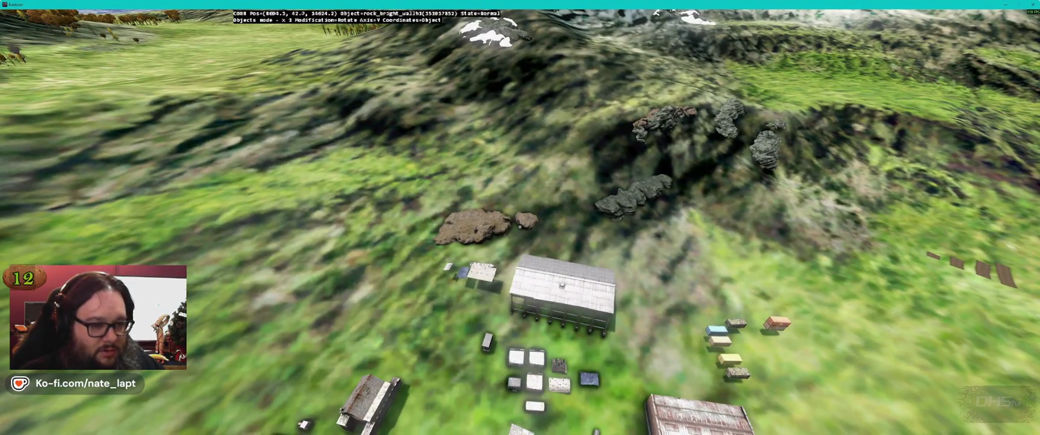
# Place a bright rock_bright_wallh3 on the grassy slope below the snowy ridge and inspect it.
pyautogui.press('w')
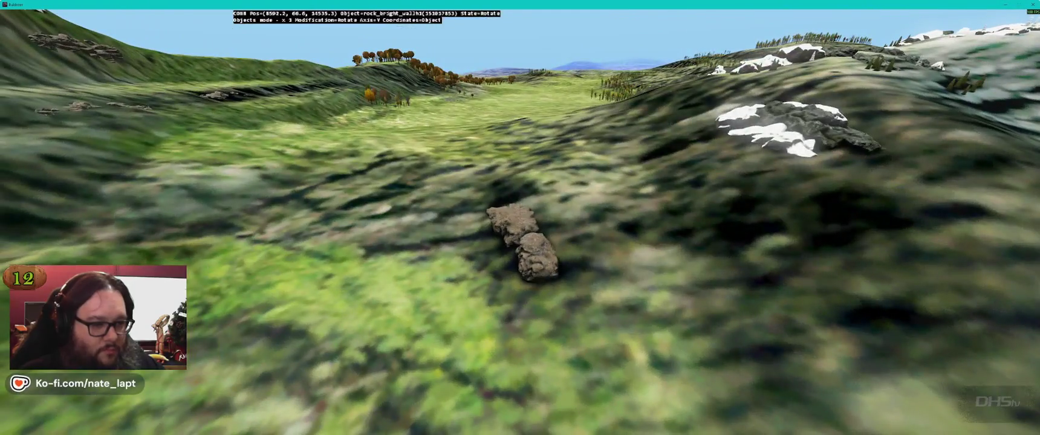
pyautogui.press('w')
pyautogui.click(519, 227)
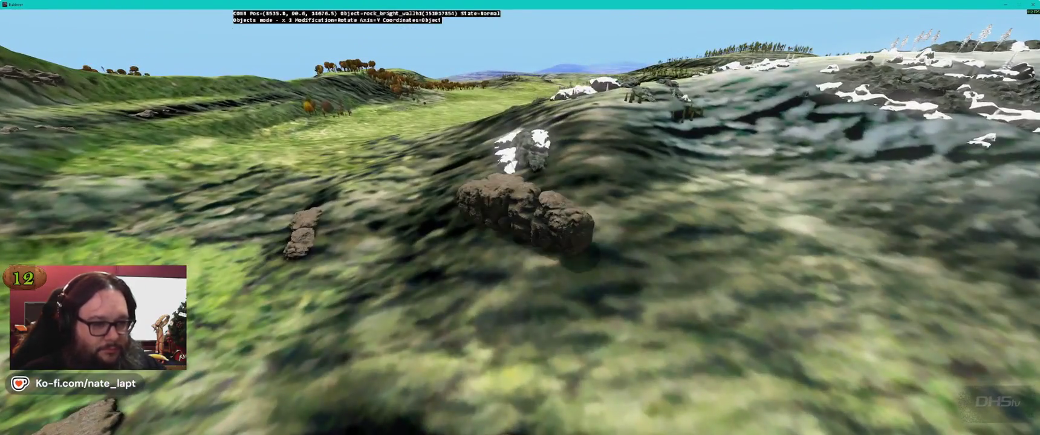
pyautogui.press('alt')
pyautogui.press('w')
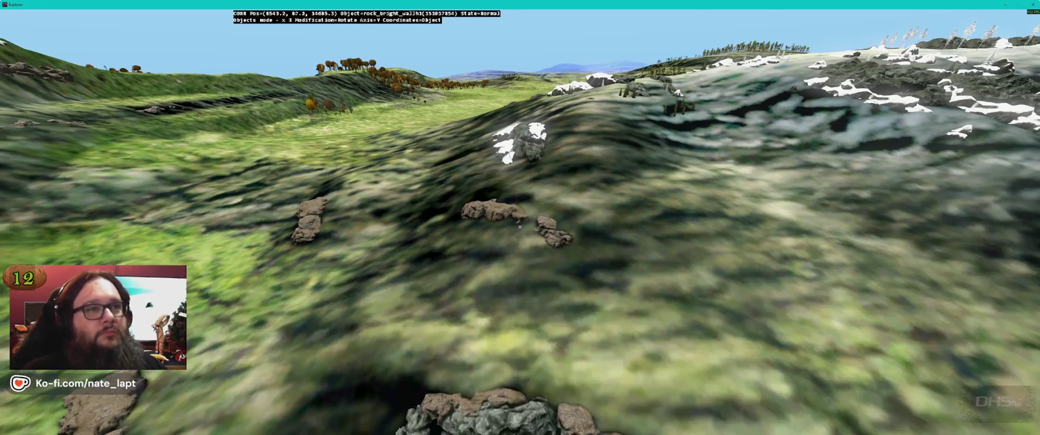
pyautogui.press('w')
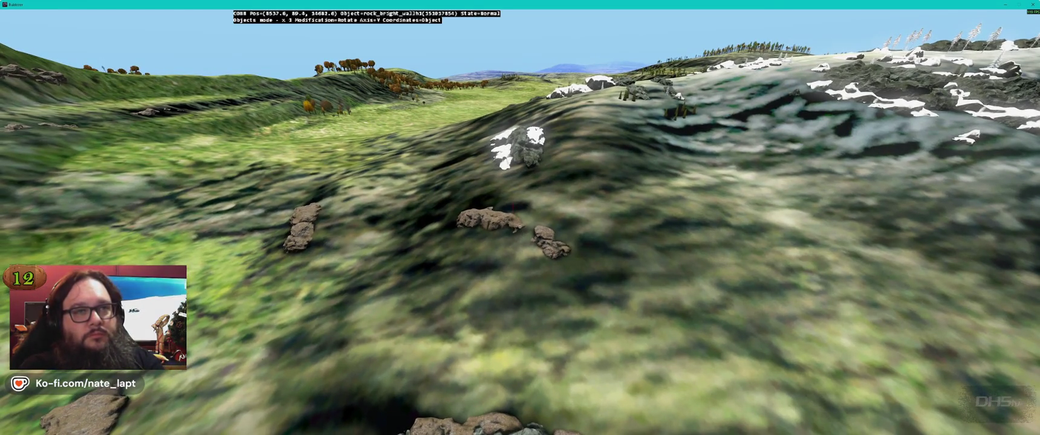
pyautogui.hotkey('shift', 'w')
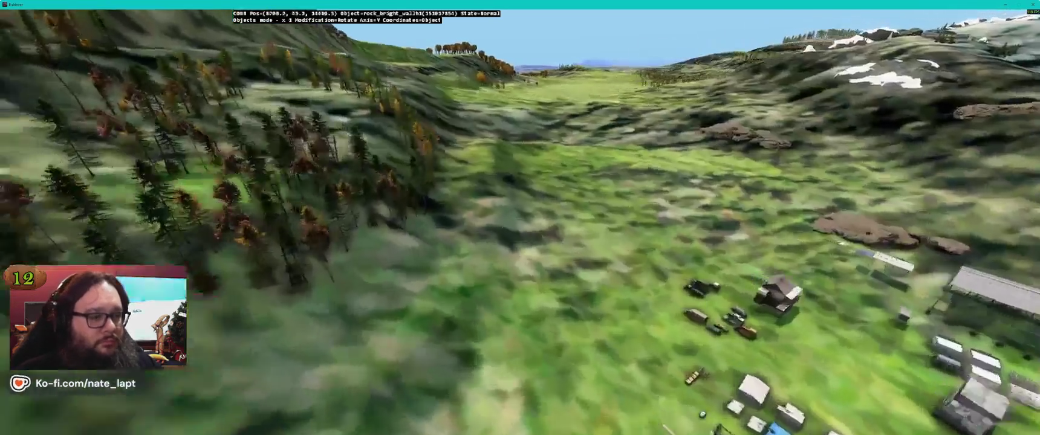
# Insert a bright rock wall on the hillside and rotate it into the slope.
pyautogui.press('s')
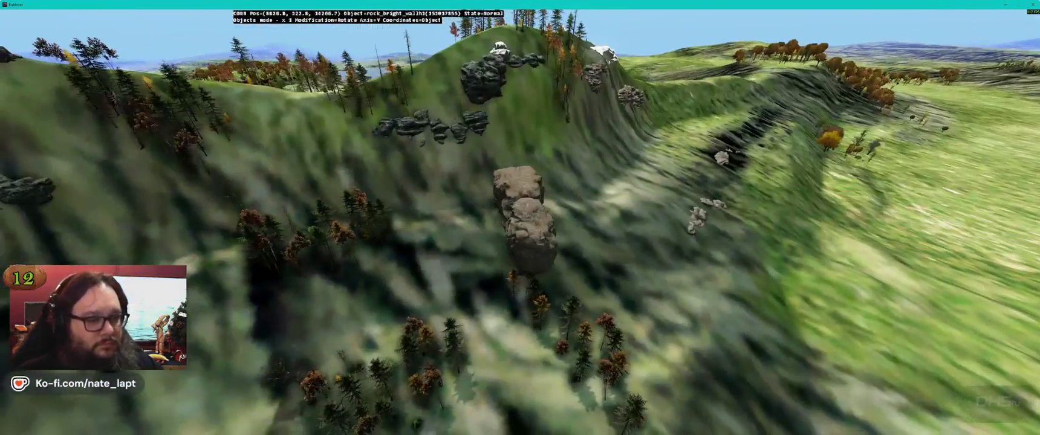
pyautogui.press('Insert')
pyautogui.moveTo(518, 211)
pyautogui.mouseDown()
pyautogui.moveTo(544, 221)
pyautogui.moveTo(520, 226)
pyautogui.mouseUp()
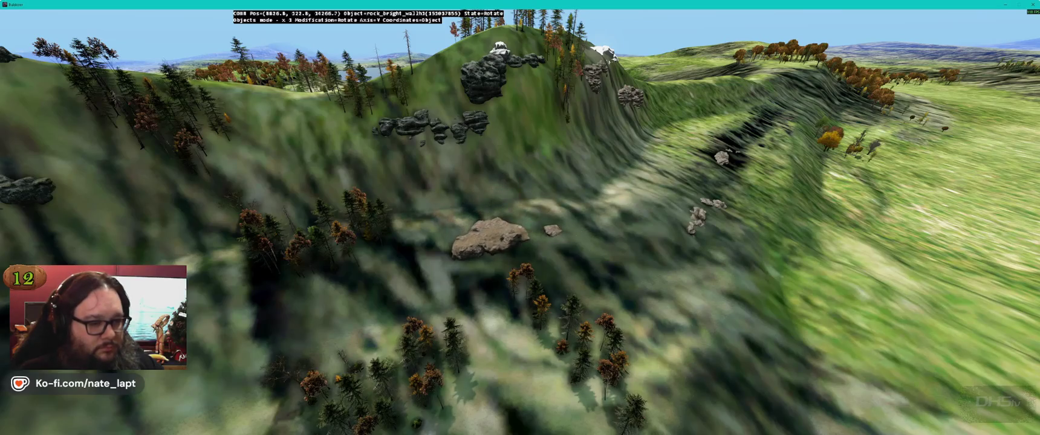
# Add a rock_wallh3 piece near the rocky summit and turn it on another axis.
pyautogui.press('w')
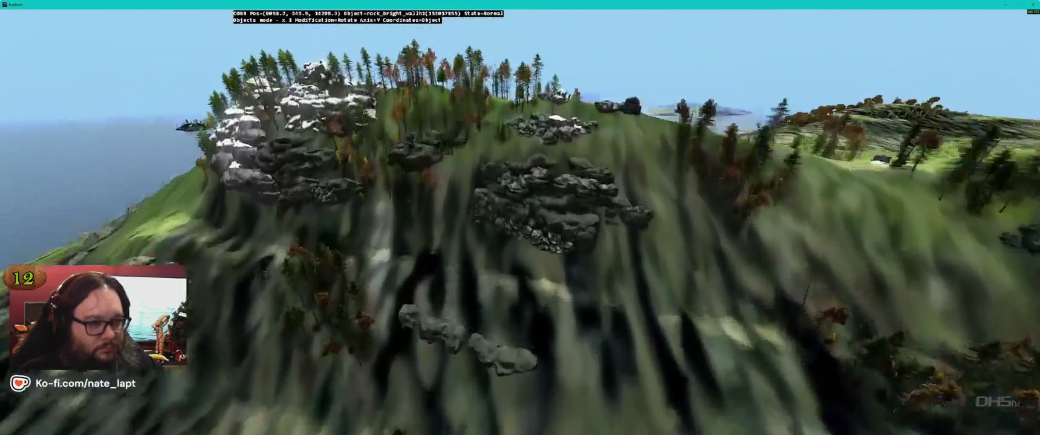
pyautogui.press('w')
pyautogui.press('Insert')
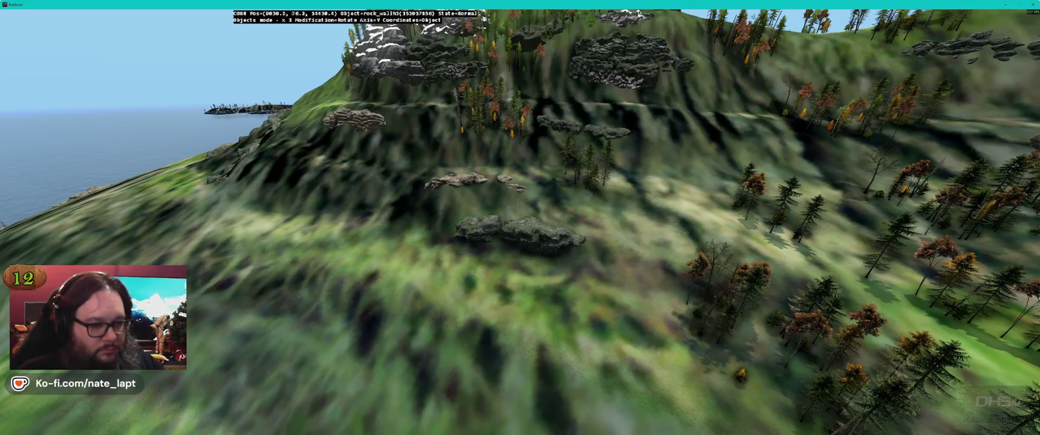
pyautogui.press('z')
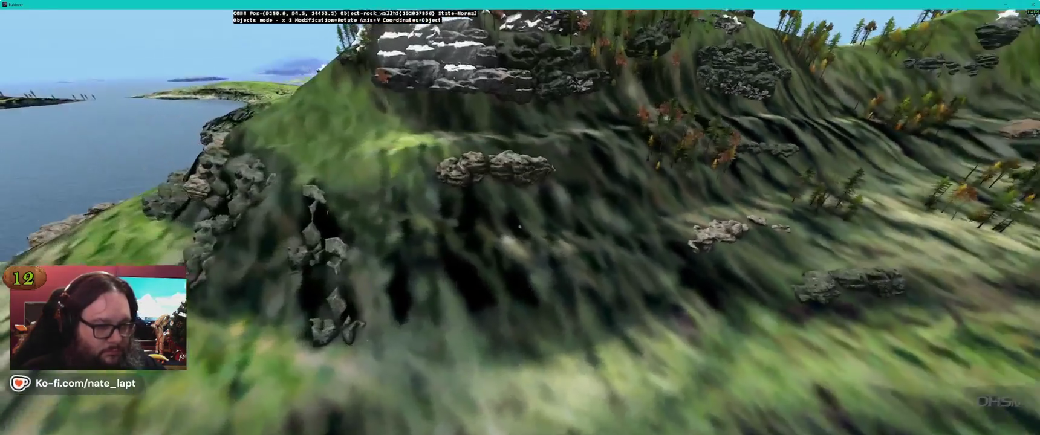
# Insert a rock_bright_wallh2 on the slope and carry it into position.
pyautogui.click(519, 226)
pyautogui.press('Insert')
pyautogui.moveTo(520, 227); pyautogui.dragTo(520, 233)
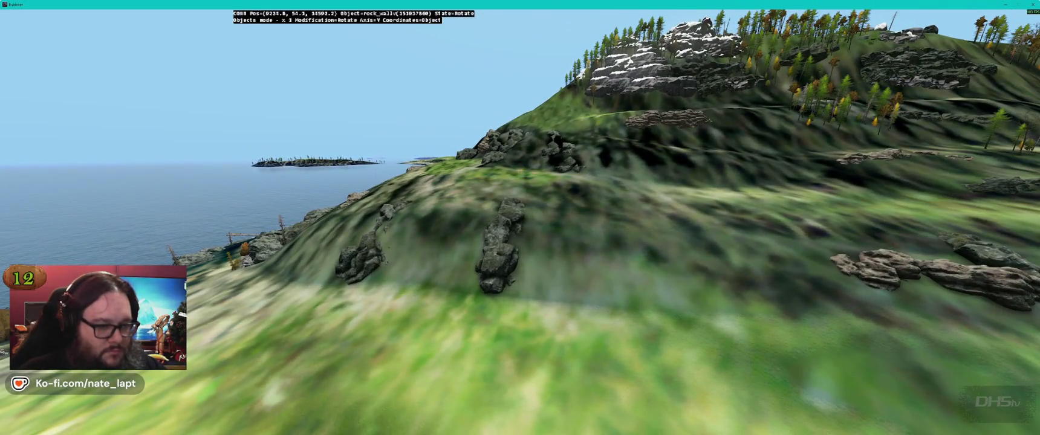
# Tip the selected rock wall onto its side, then fly across the hillside.
pyautogui.press('x')
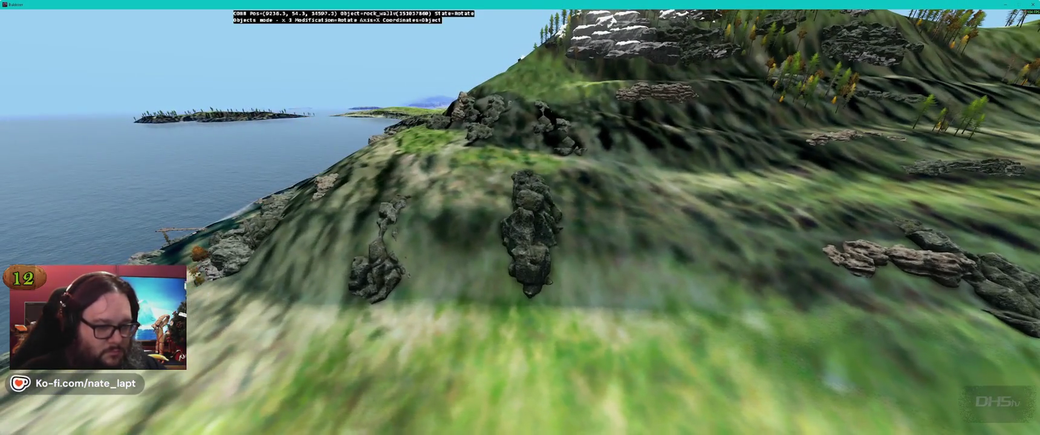
pyautogui.press('z')
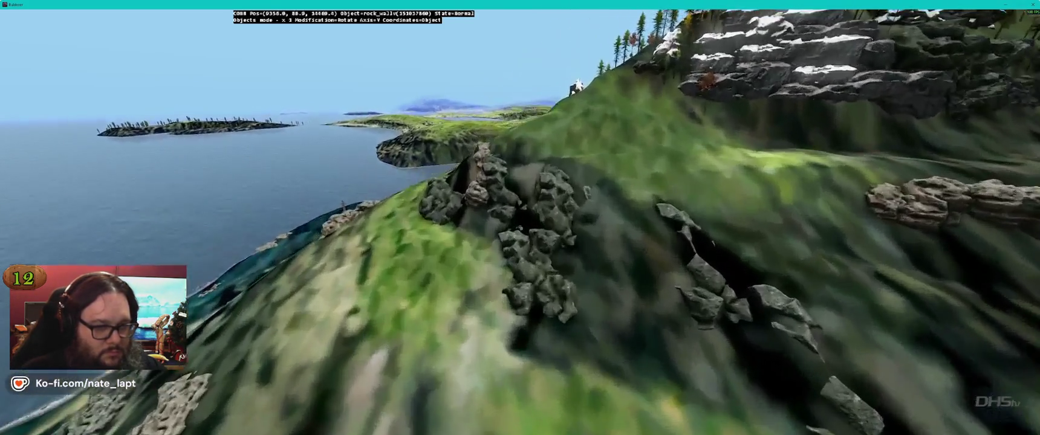
pyautogui.press('s')
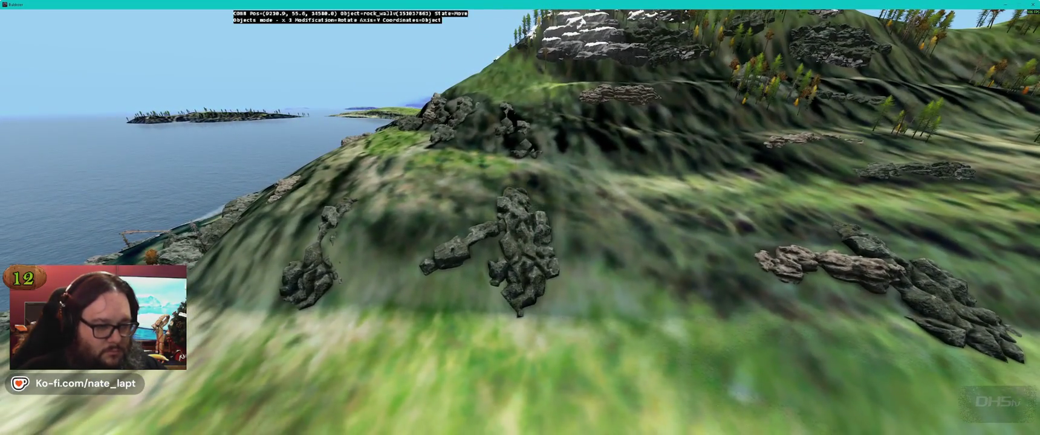
pyautogui.press('s')
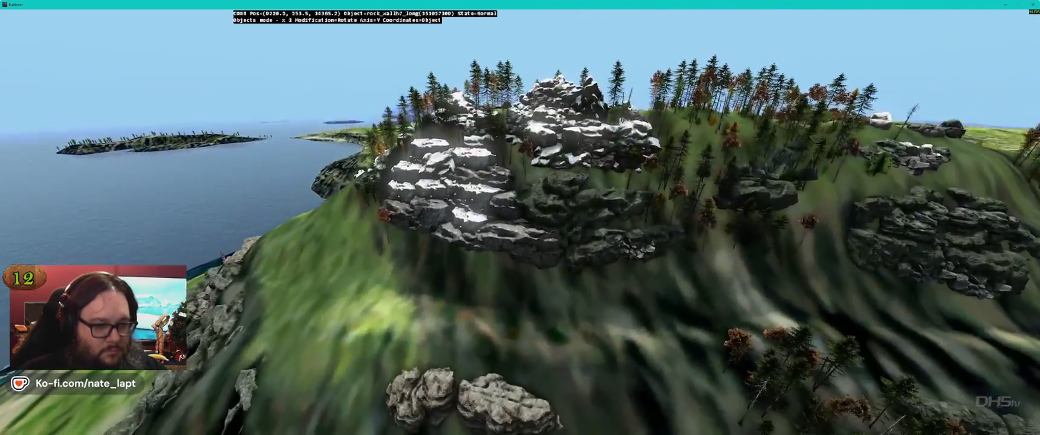
pyautogui.press('s')
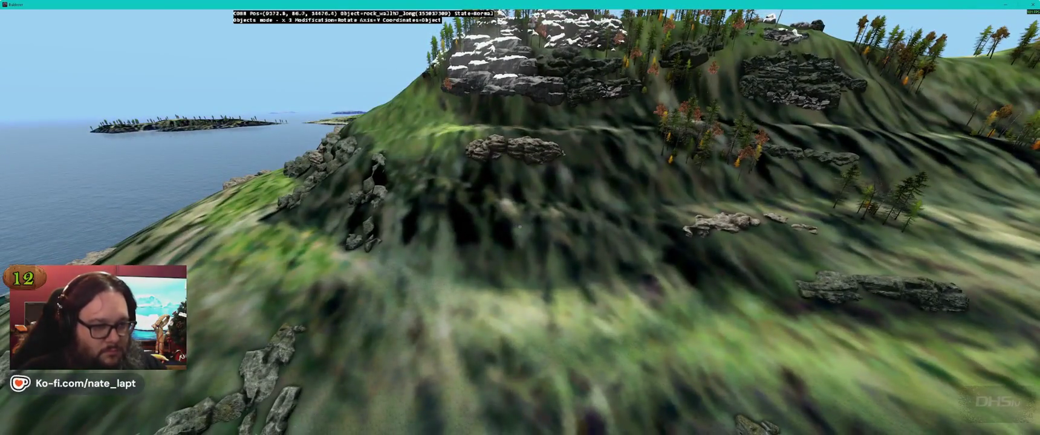
pyautogui.press('s')
pyautogui.press('s')
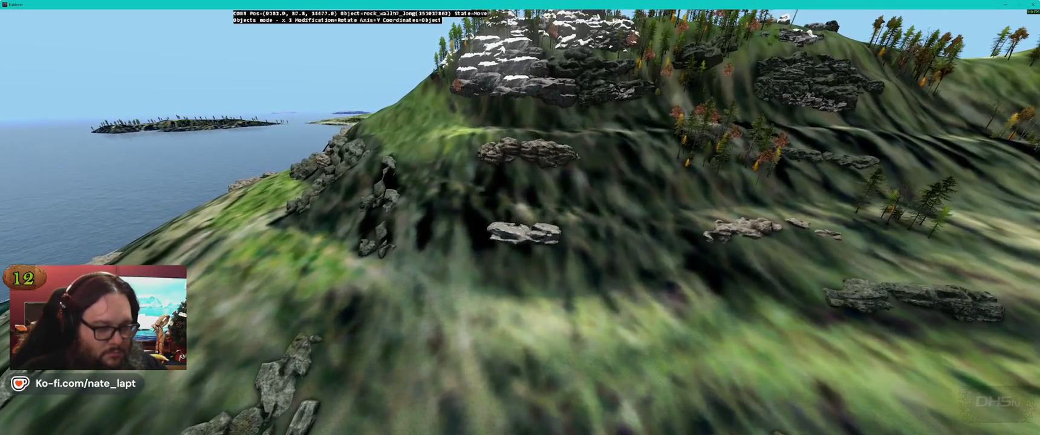
# Move the rock_wall7_long, rock_bright_wallh2 and rock_wallh2 pieces to new spots along the hillside.
pyautogui.press('w')
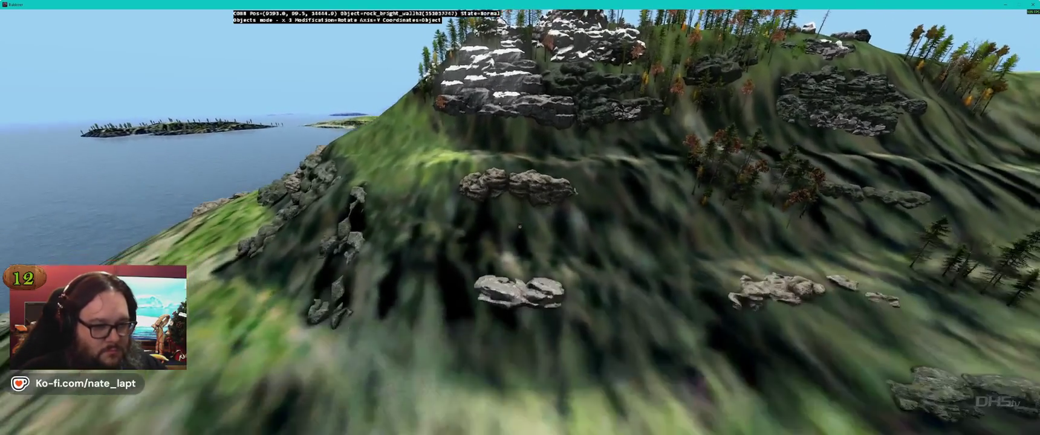
pyautogui.press('s')
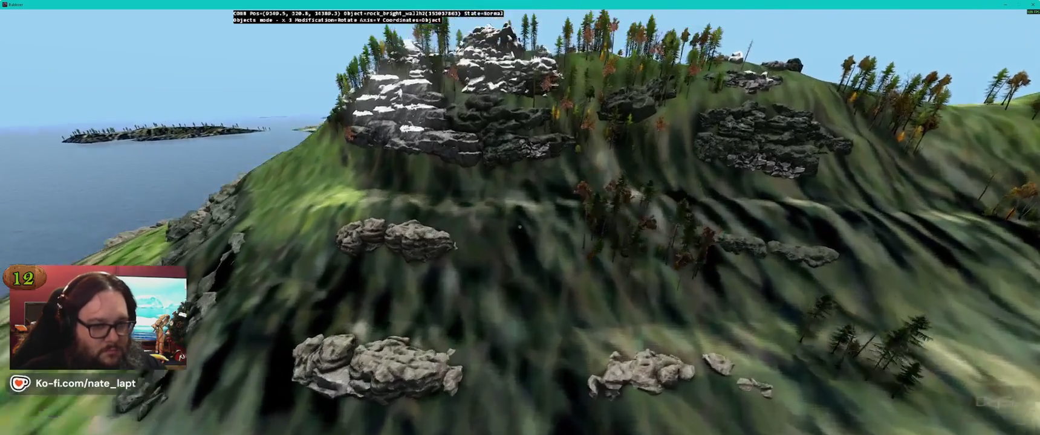
pyautogui.press('w')
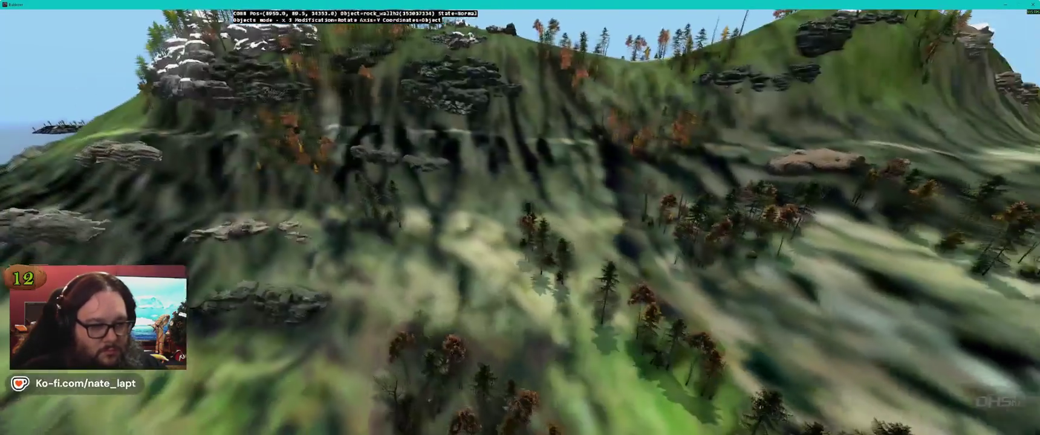
pyautogui.press('s')
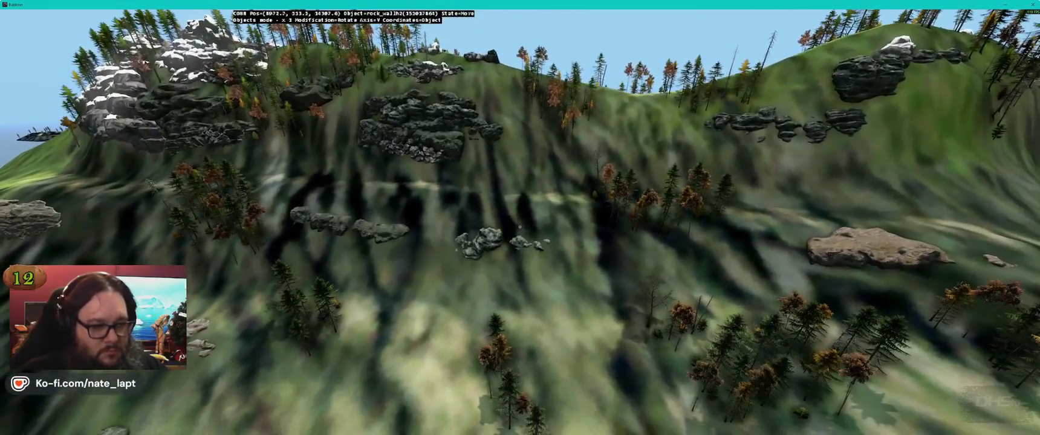
pyautogui.press('w')
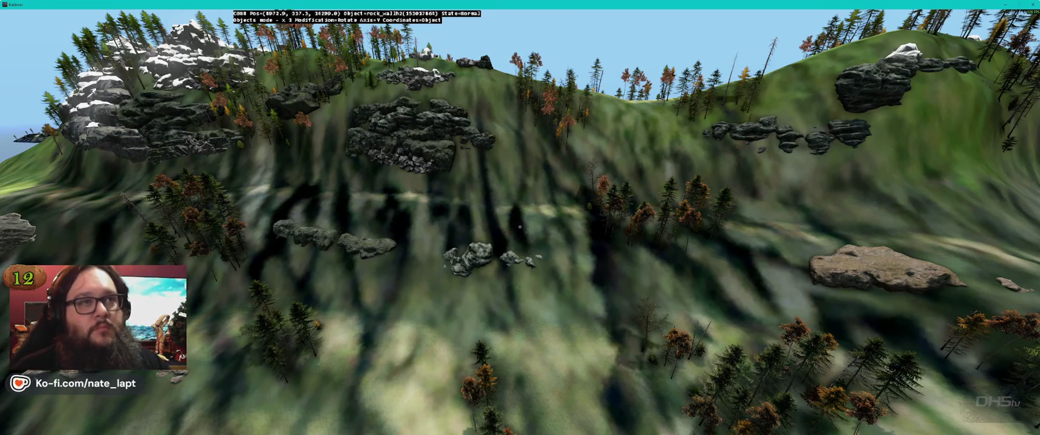
# Turn and set down two rock_bright_wallh2 pieces on the lower slope.
pyautogui.scroll(-4, 520, 227)
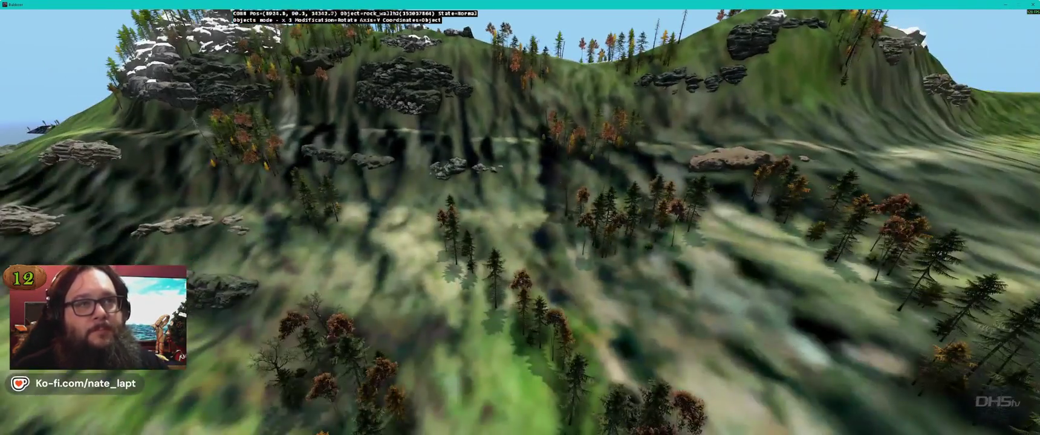
pyautogui.scroll(-1, 519, 227)
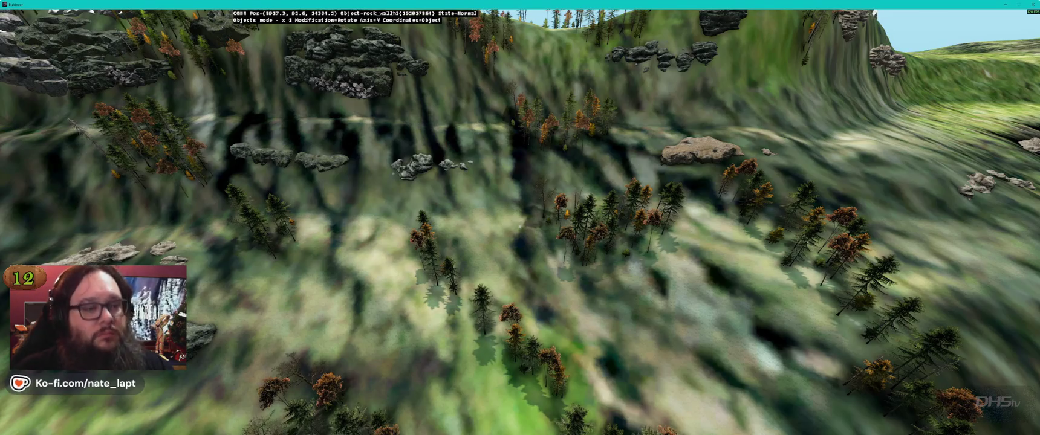
pyautogui.hotkey('ctrl', 'v')
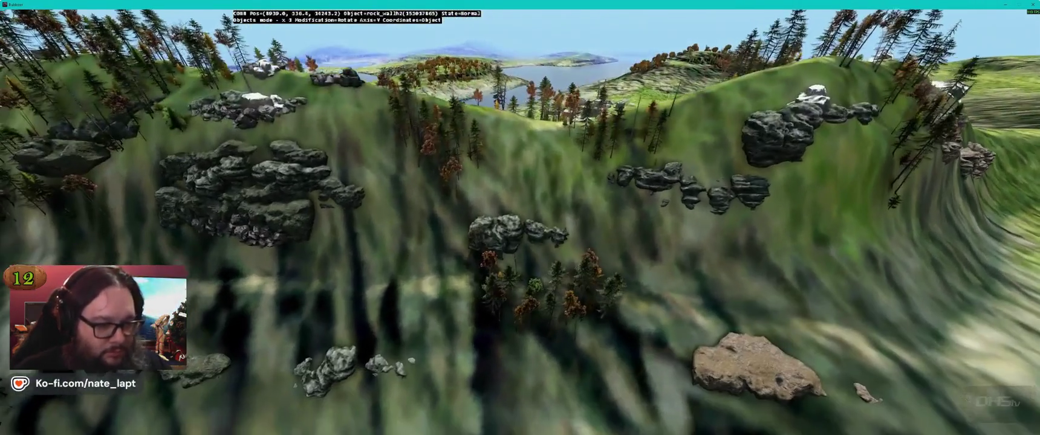
pyautogui.press('x')
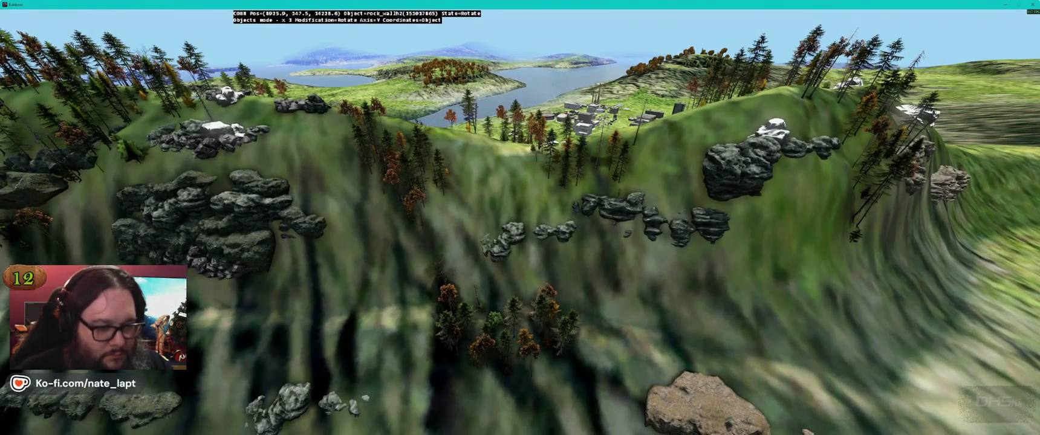
pyautogui.click(519, 227)
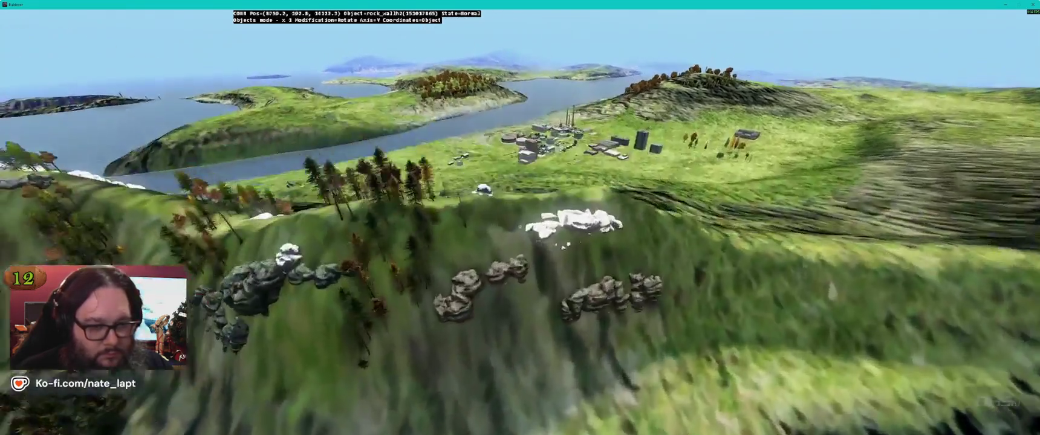
pyautogui.press('w')
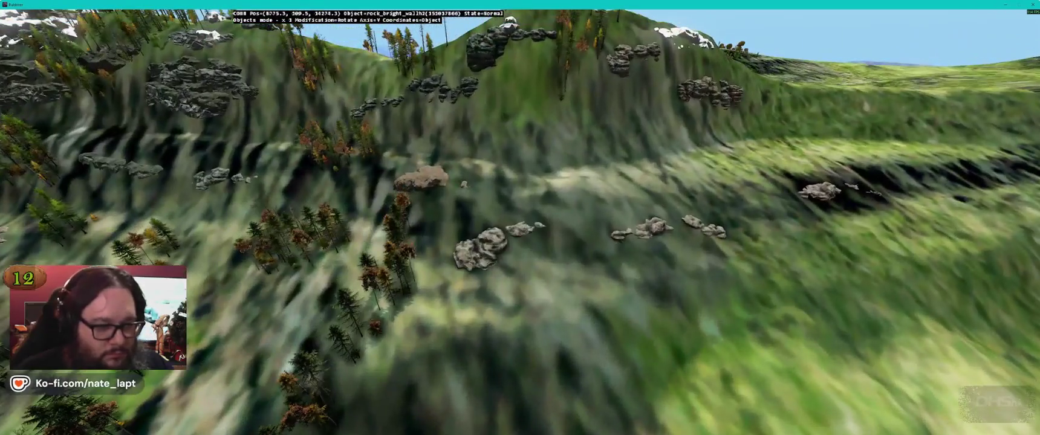
pyautogui.click(519, 227)
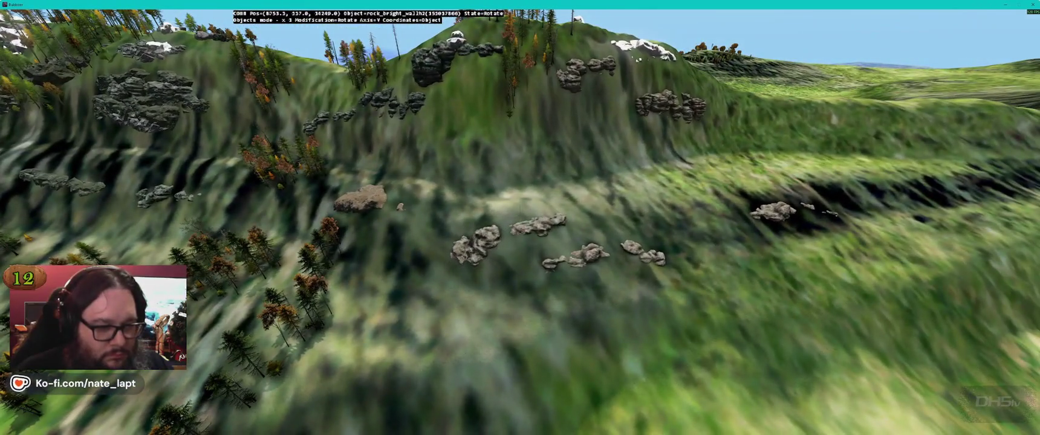
pyautogui.press('Escape')
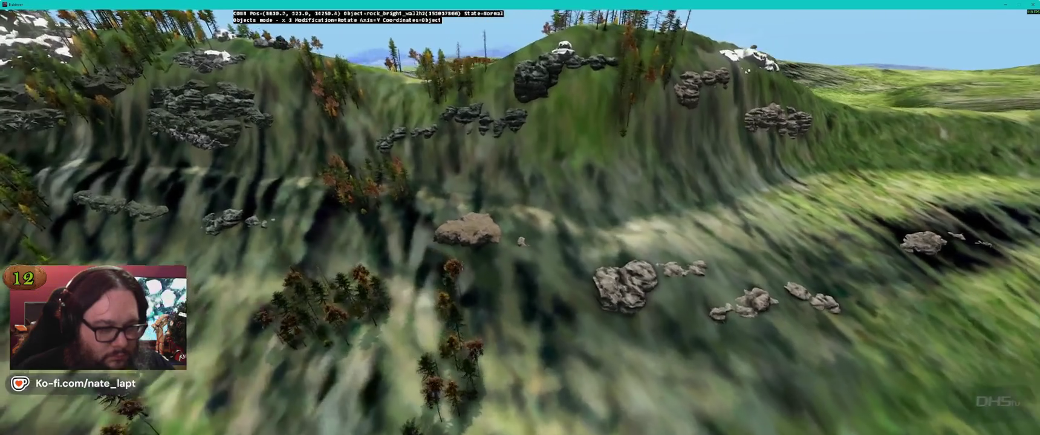
# Place a large rock in the tree clearing, rotating it and adjusting its height.
pyautogui.press('Insert')
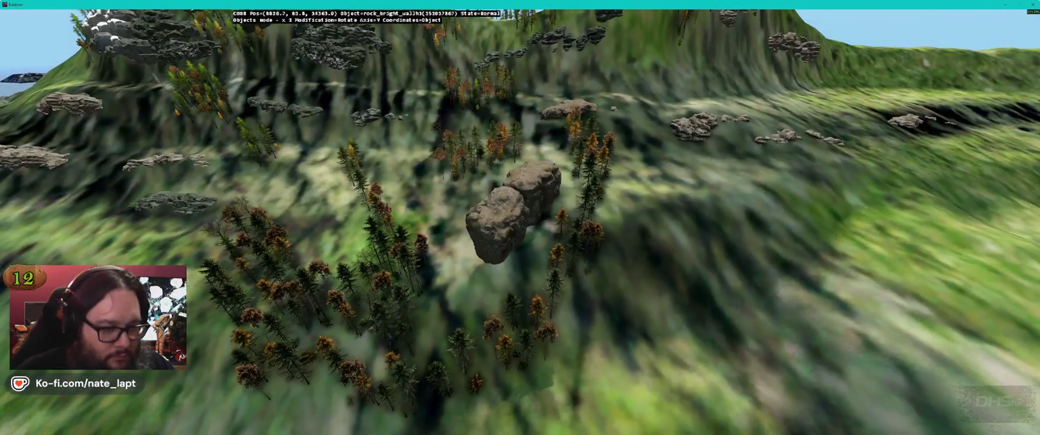
pyautogui.press('x')
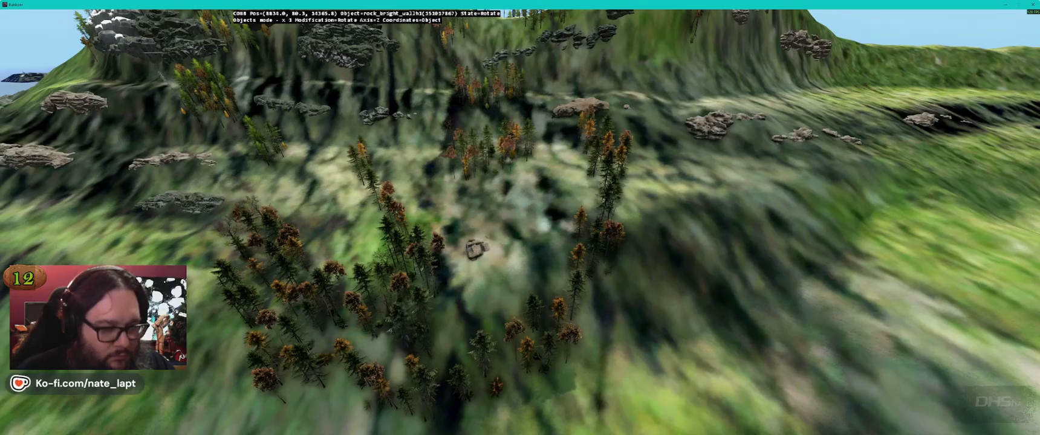
pyautogui.hotkey('ctrl', 'z')
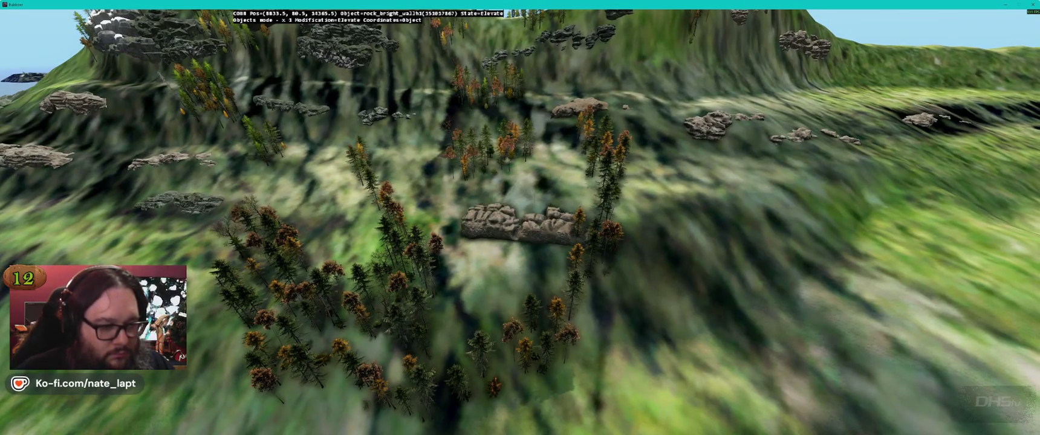
pyautogui.press('z')
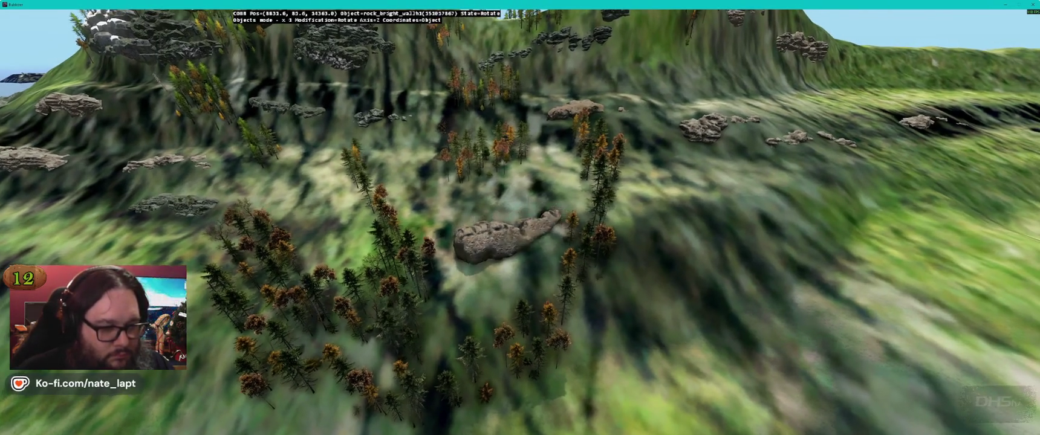
pyautogui.press('e')
pyautogui.press('r')
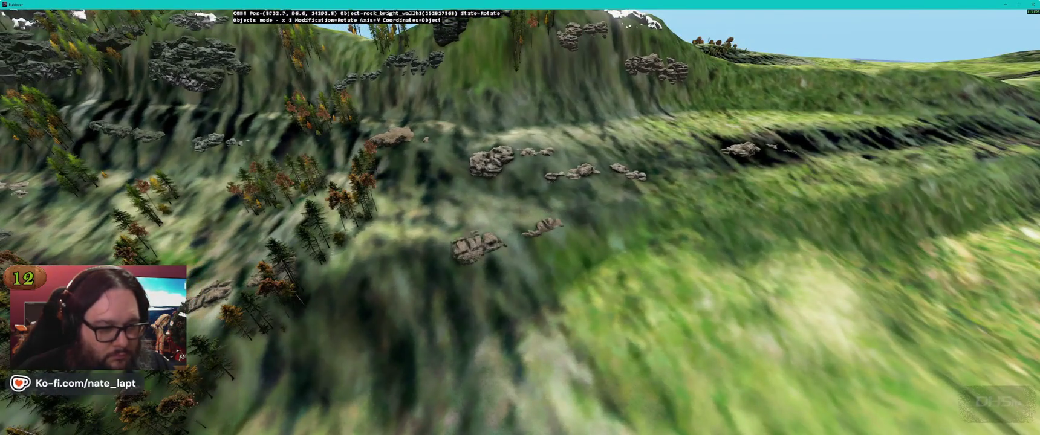
# Duplicate a rock beside the cluster and tilt it into place.
pyautogui.hotkey('ctrl', 'd')
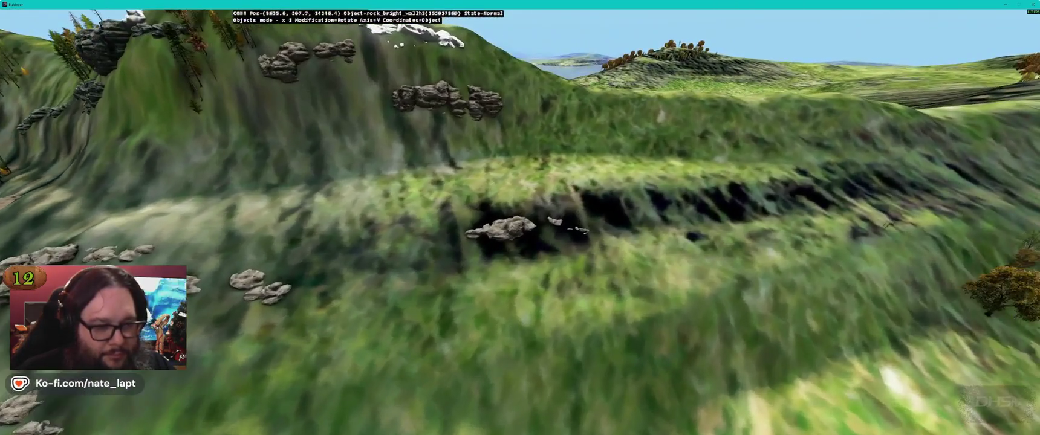
pyautogui.press('x')
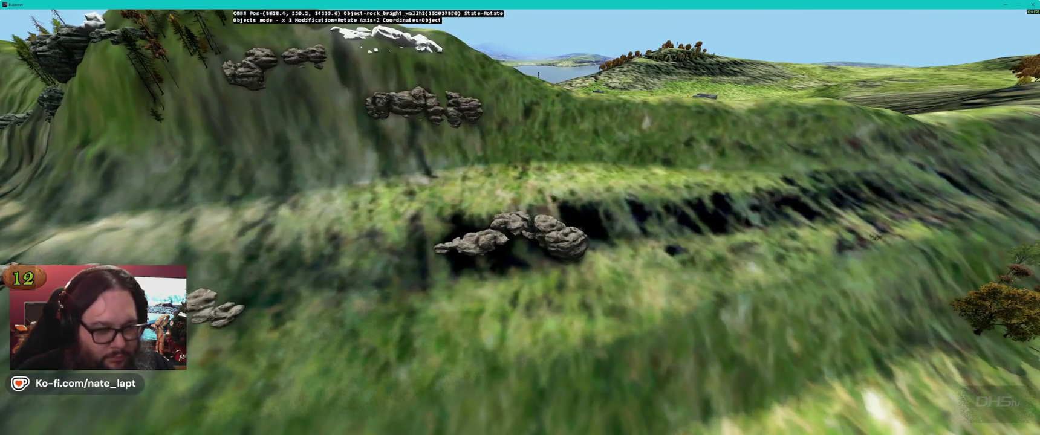
pyautogui.press('Return')
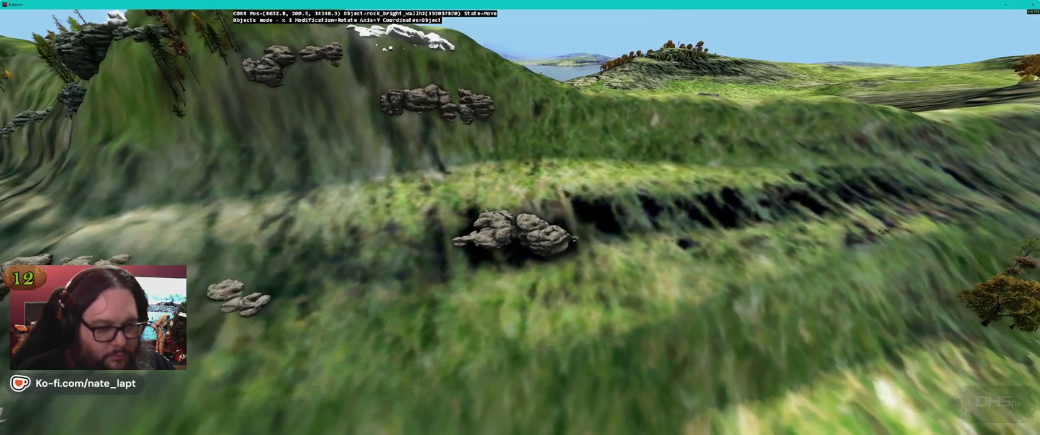
pyautogui.press('y')
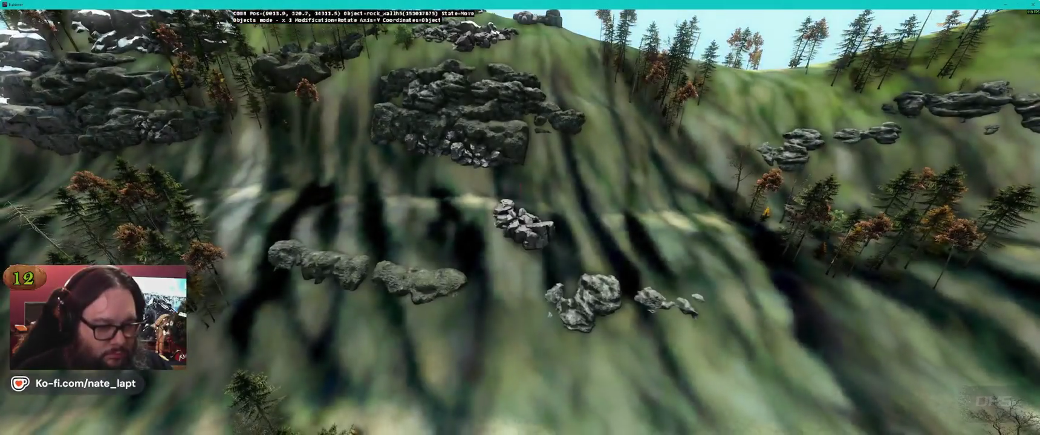
# Slide a rock wall left across the slope, then reposition the rock walls within the gully above the lake.
pyautogui.moveTo(520, 200)
pyautogui.mouseDown()
pyautogui.moveTo(517, 209)
pyautogui.moveTo(425, 199)
pyautogui.moveTo(399, 212)
pyautogui.moveTo(404, 205)
pyautogui.mouseUp()
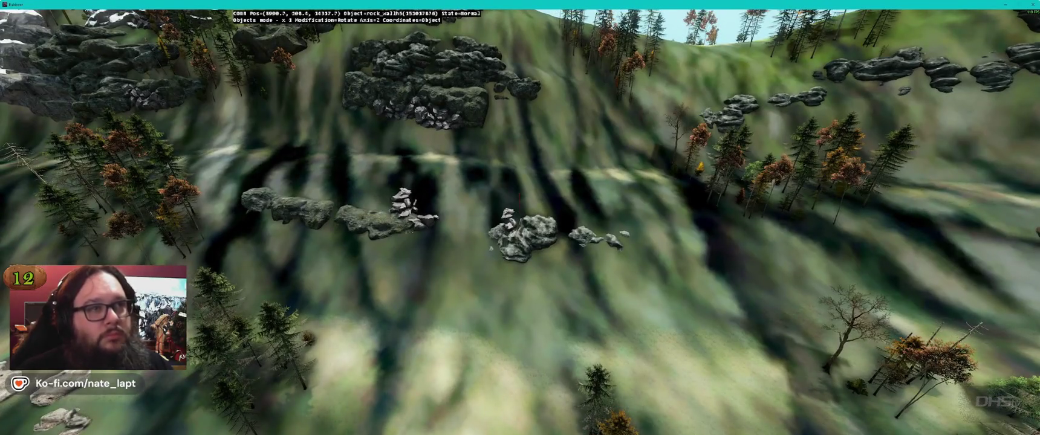
pyautogui.press('y')
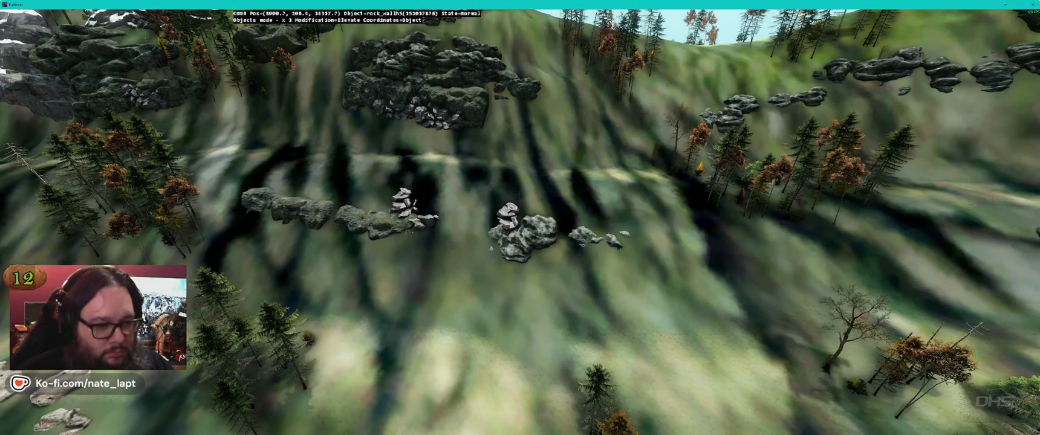
pyautogui.press('w')
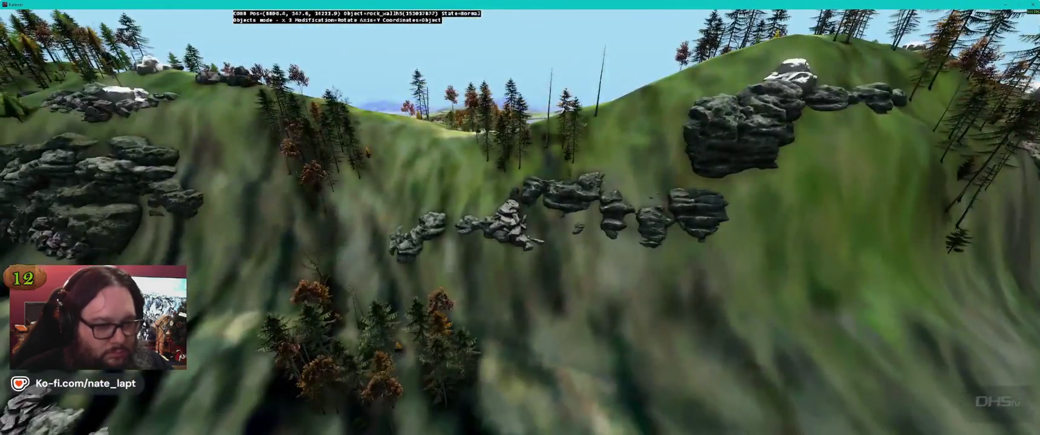
pyautogui.press('Left')
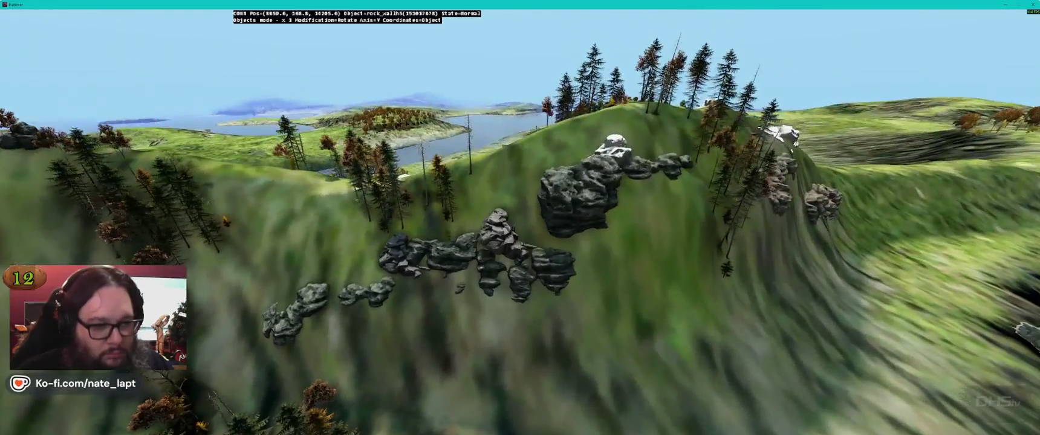
pyautogui.press('w')
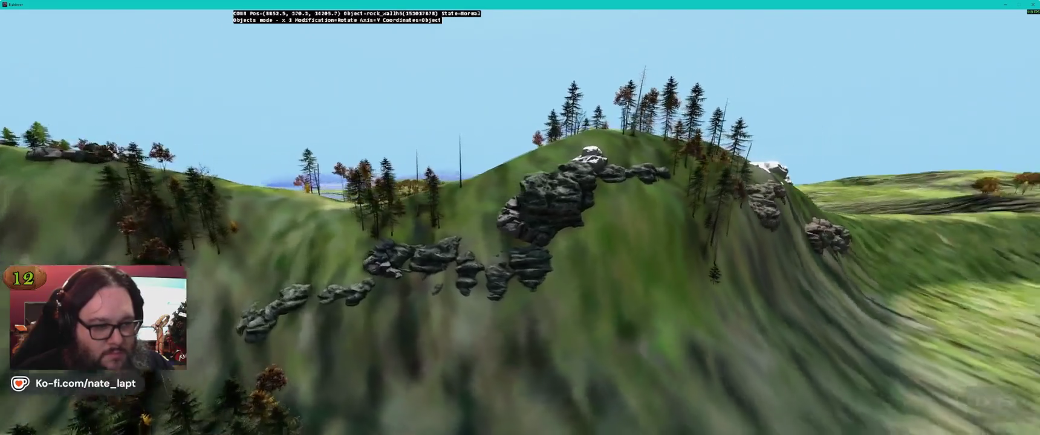
pyautogui.press('w')
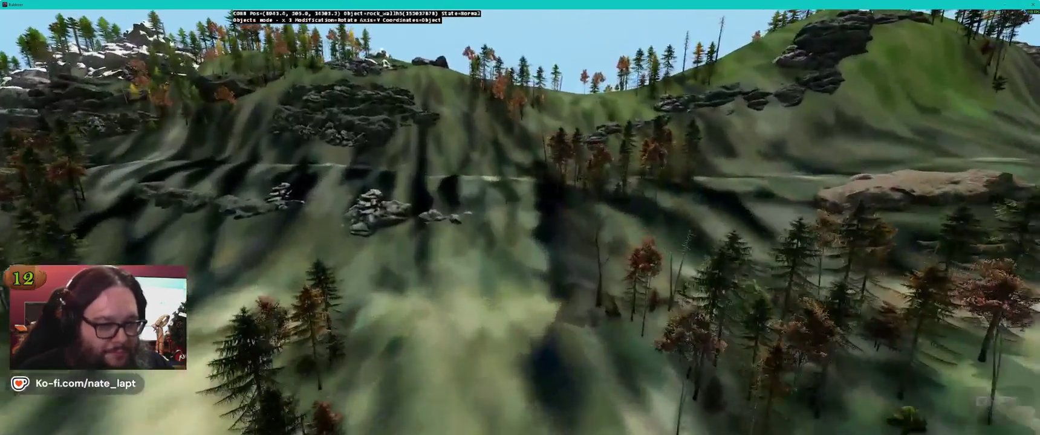
pyautogui.press('Left')
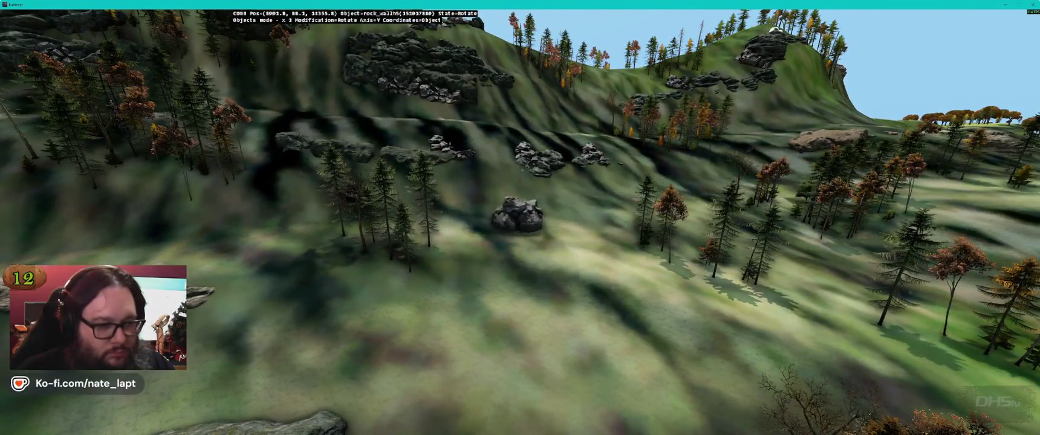
pyautogui.press('w')
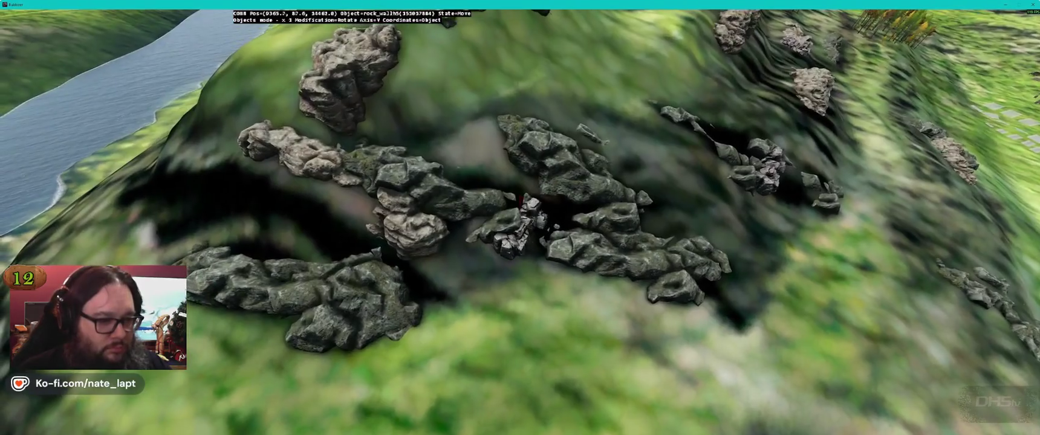
# Carry rock_wall1 to the tree grove and rotate it to stretch further left.
pyautogui.press('w')
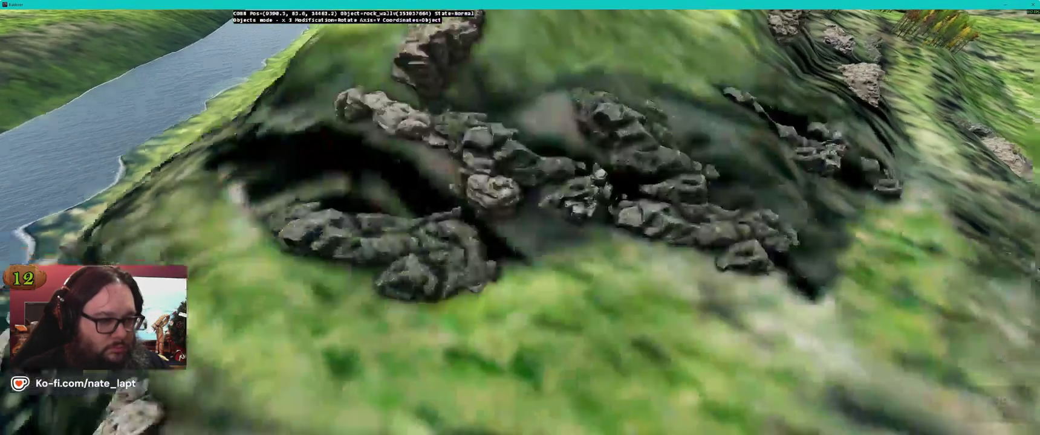
pyautogui.press('w')
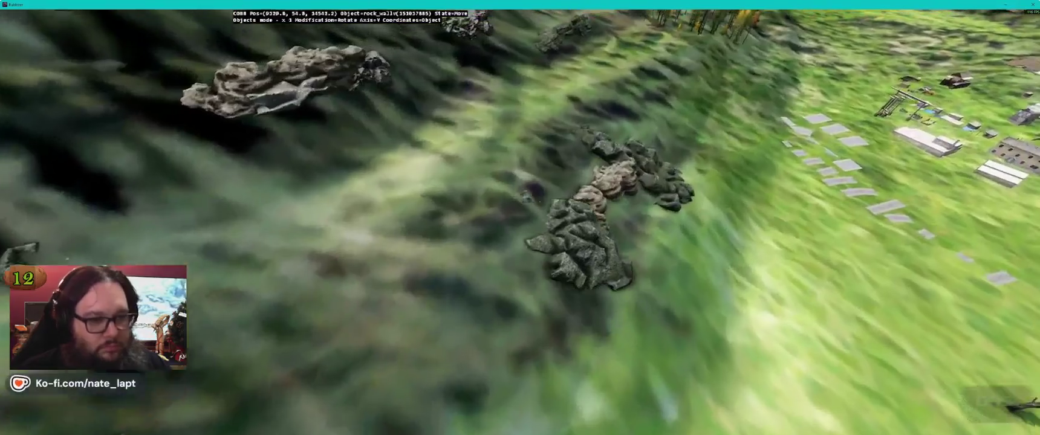
pyautogui.press('w')
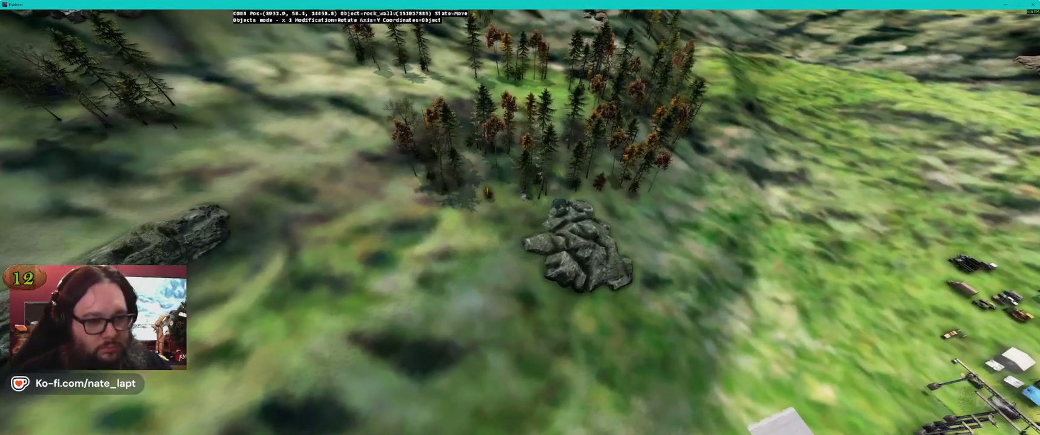
pyautogui.moveTo(538, 242); pyautogui.dragTo(514, 242)
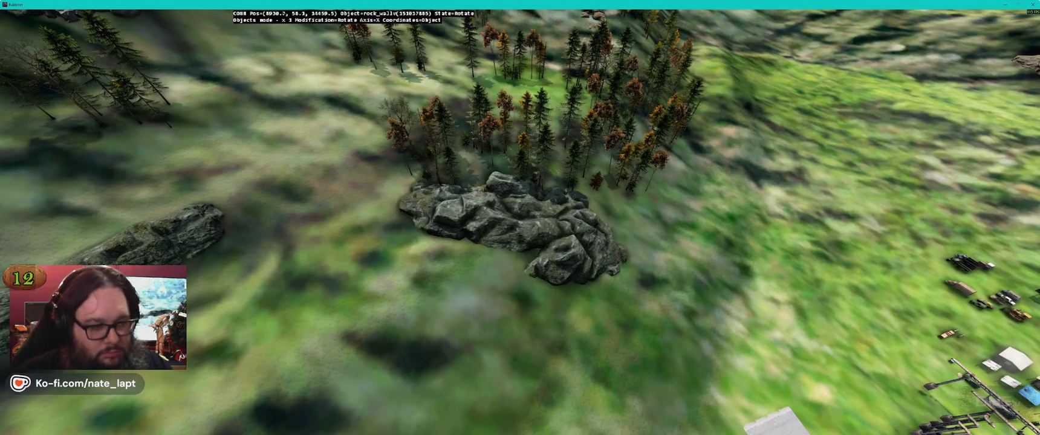
pyautogui.press('z')
pyautogui.moveTo(514, 242); pyautogui.dragTo(502, 242)
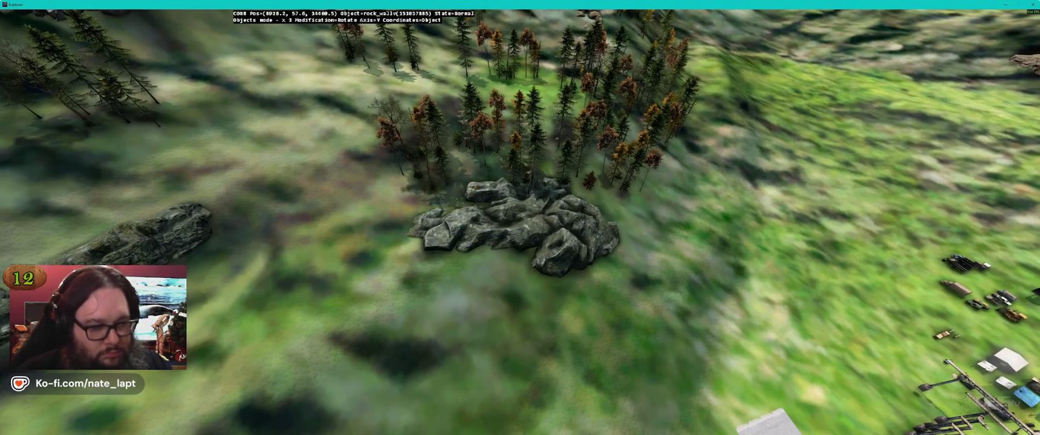
# Fly up over the lake, then place and rotate a rock_spike2 on the slope.
pyautogui.press('w')
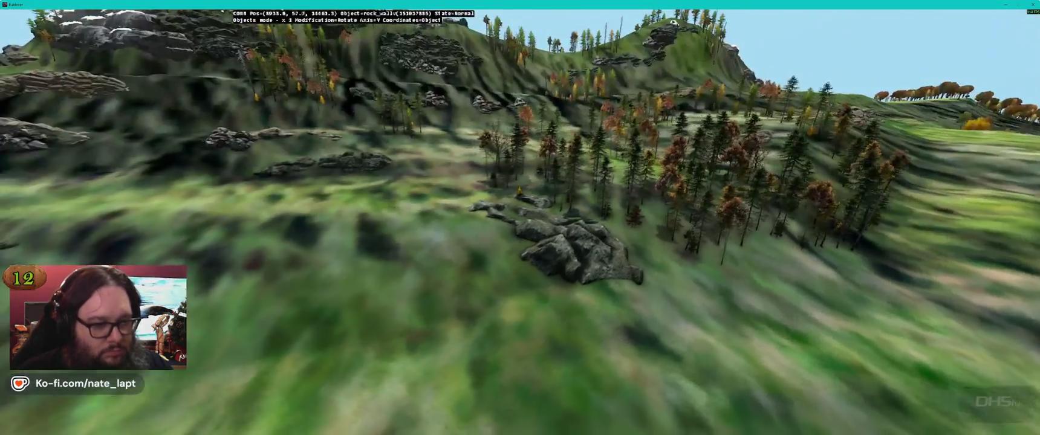
pyautogui.press('w')
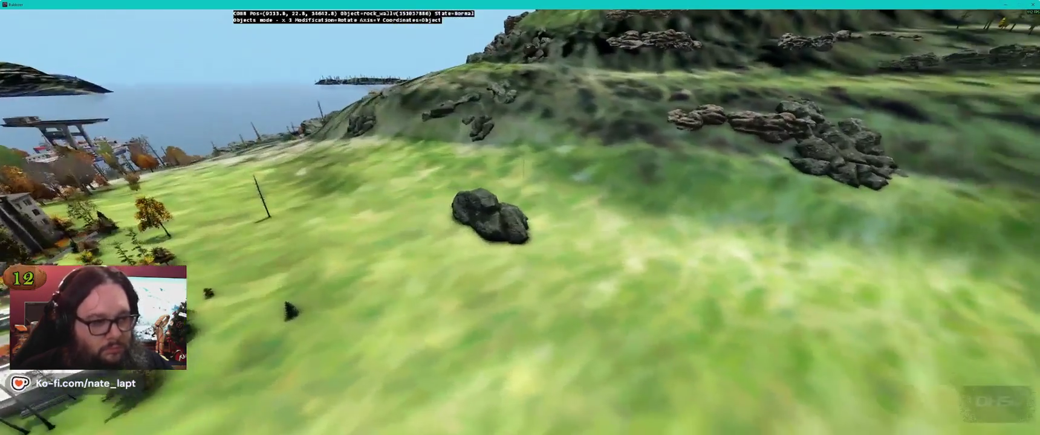
pyautogui.press('w')
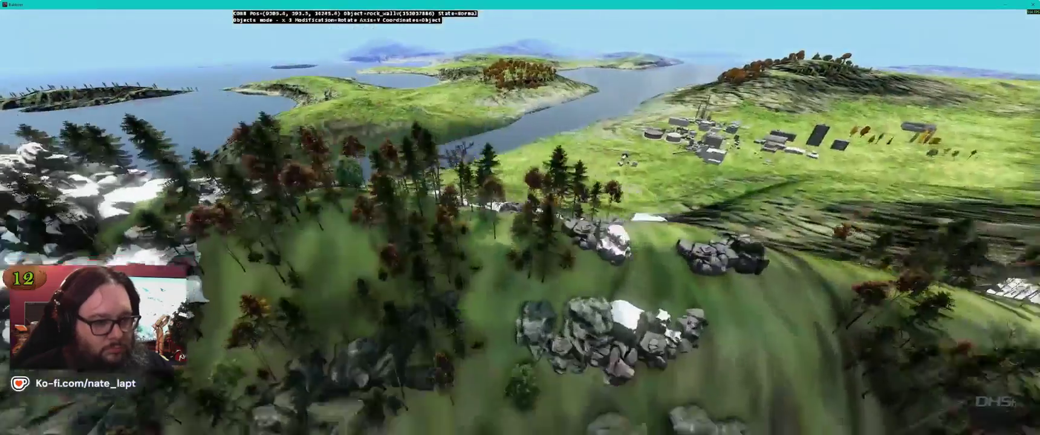
pyautogui.press('s')
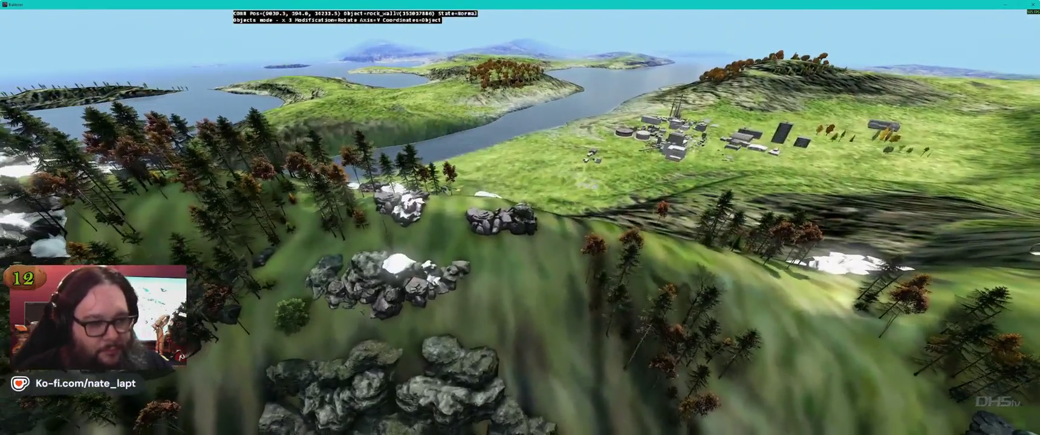
pyautogui.press('w')
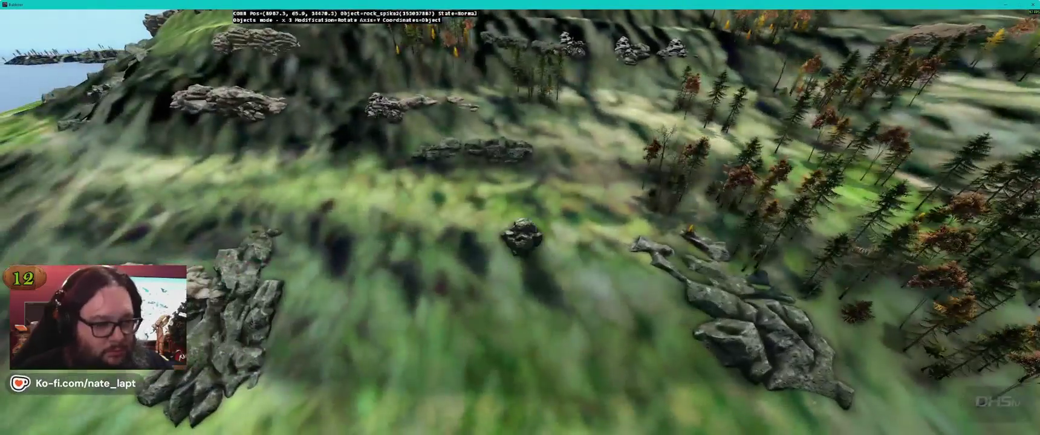
pyautogui.press('a')
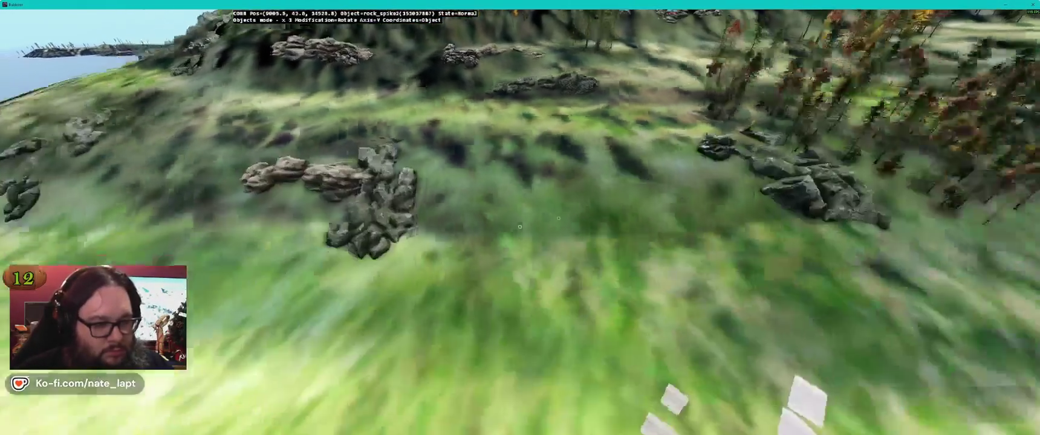
pyautogui.press('a')
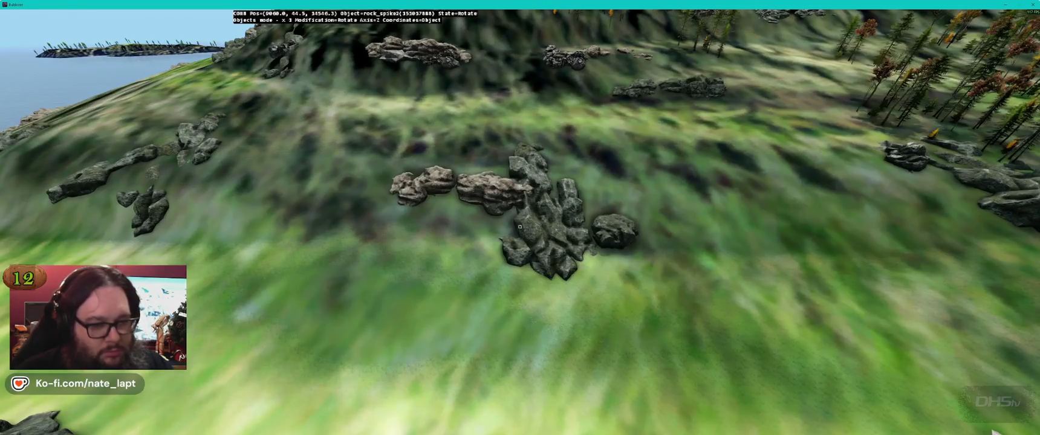
pyautogui.press('d')
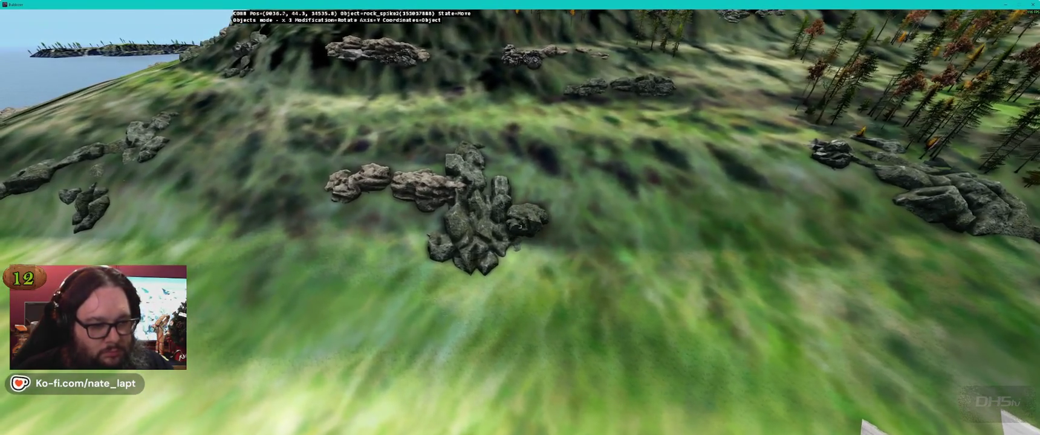
pyautogui.press('d')
pyautogui.press('d')
# Position the next rock spike along the slope, review the formations, and return to the map.
pyautogui.press('a')
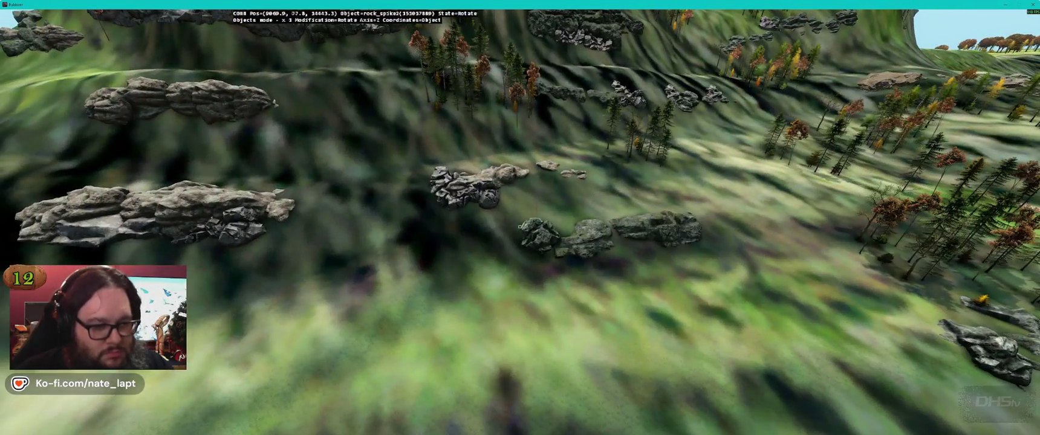
pyautogui.press('d')
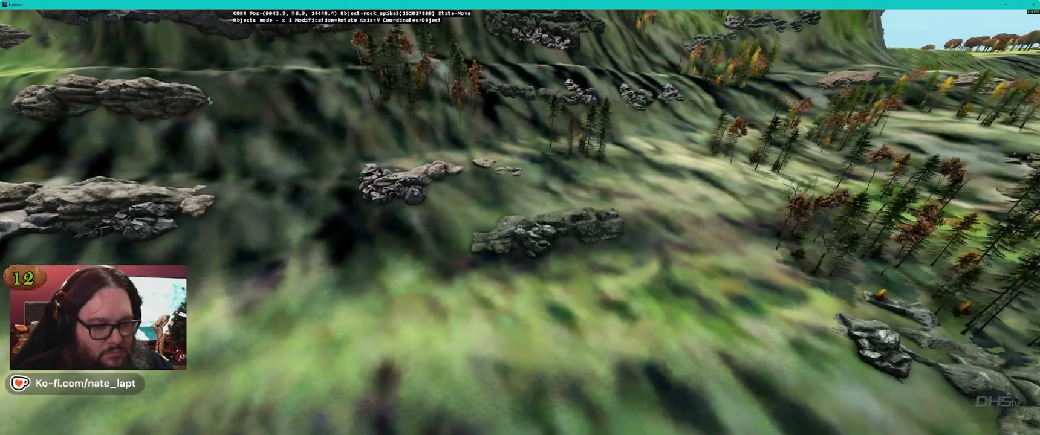
pyautogui.press('a')
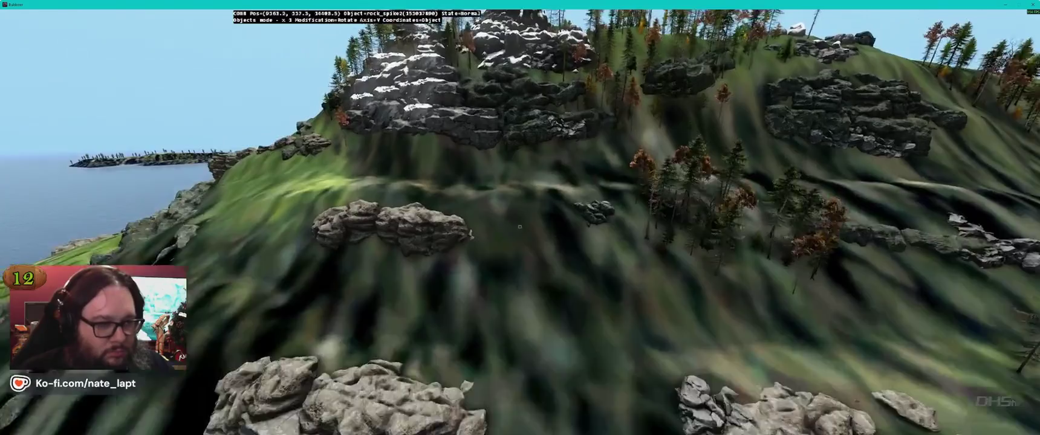
pyautogui.press('s')
pyautogui.press('w')
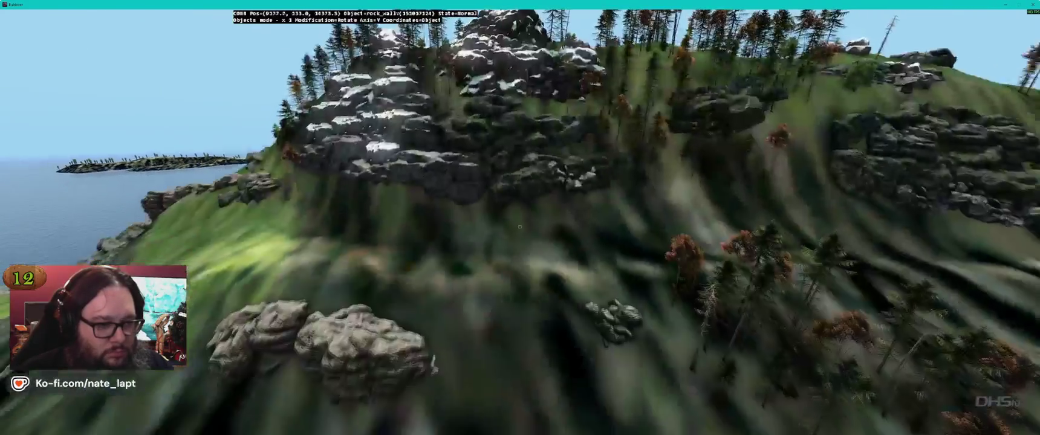
pyautogui.press('a')
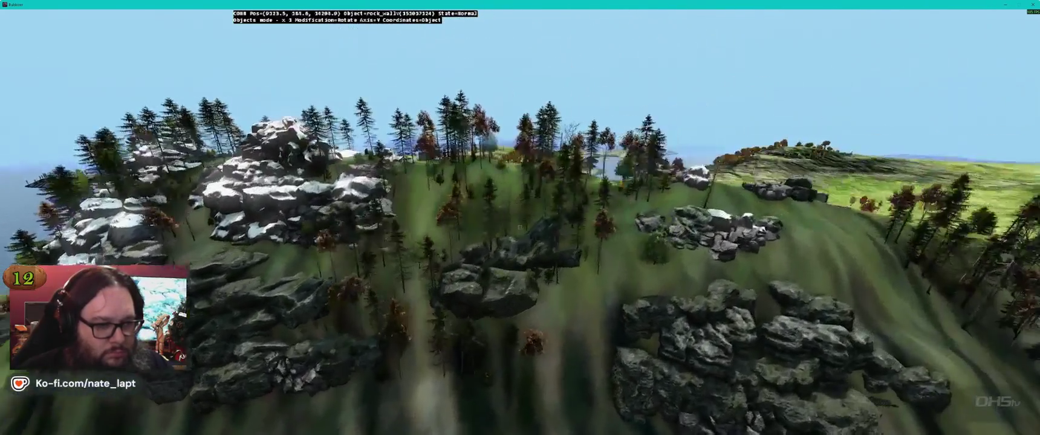
pyautogui.press('s')
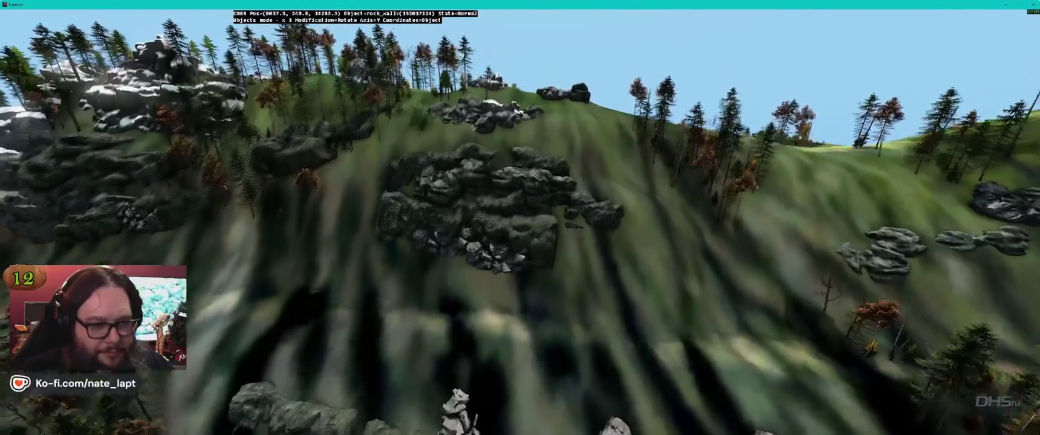
pyautogui.hotkey('alt', 'Tab')
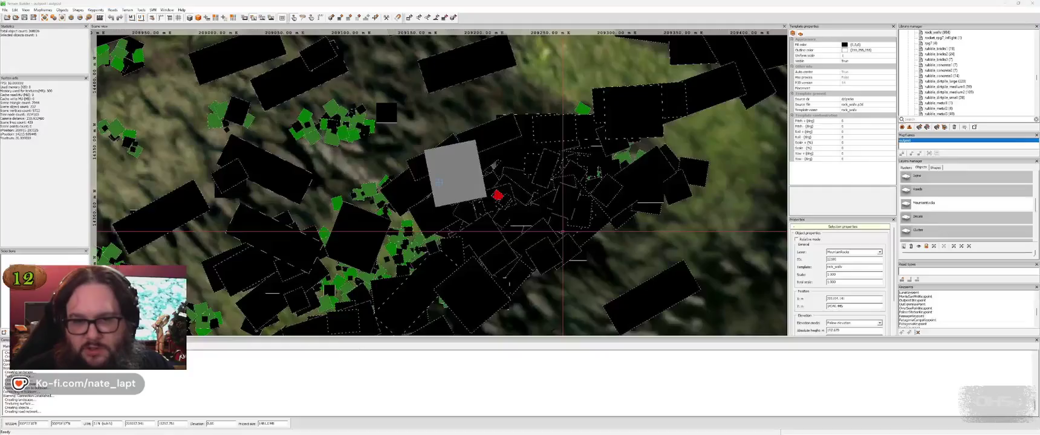
# Insert a tall rock wall from the Library manager into the Buldozer scene.
pyautogui.scroll(3, 968, 73)
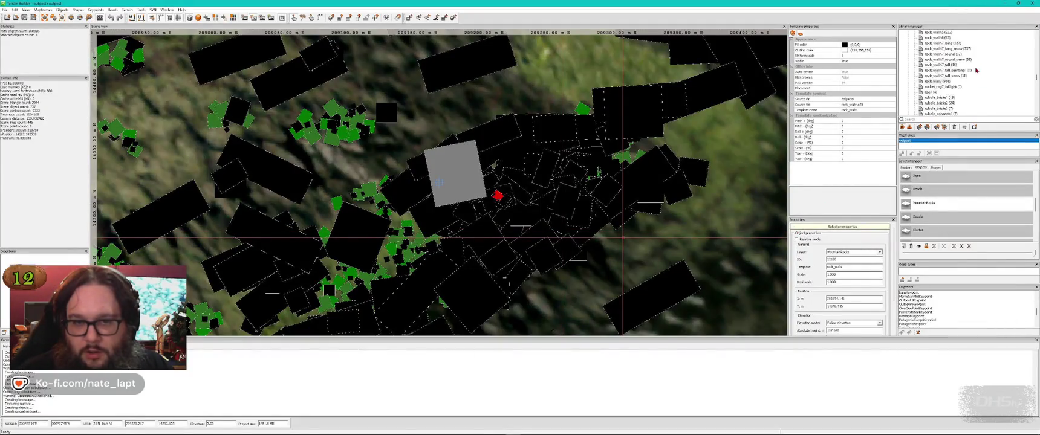
pyautogui.click(946, 66)
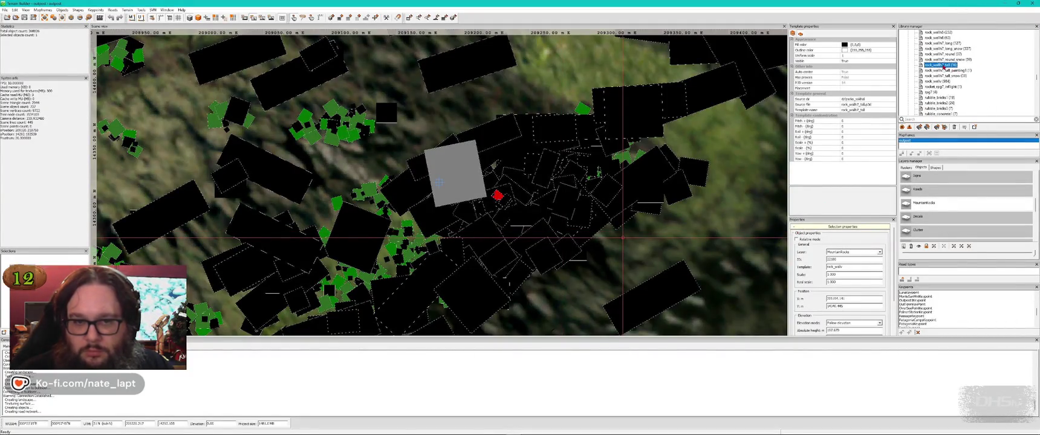
pyautogui.hotkey('alt', 'Tab')
pyautogui.press('Insert')
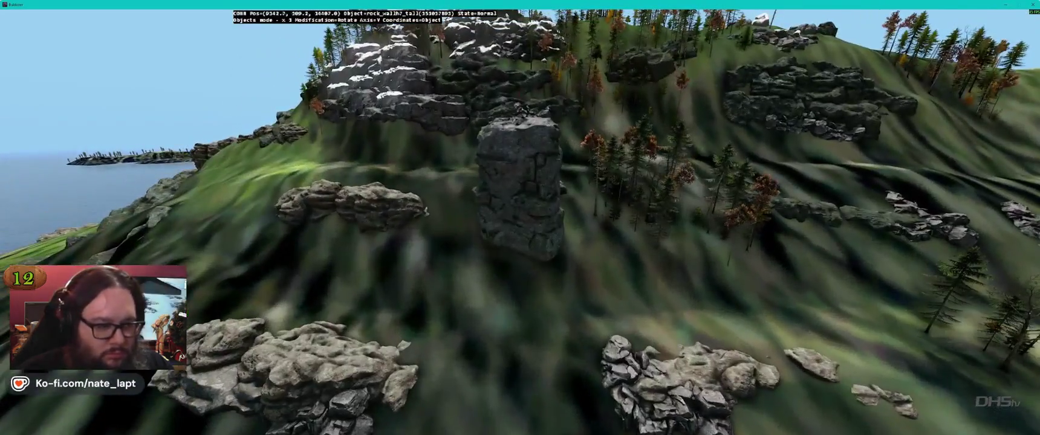
# Place a different rock wall template on the hillside and drag it down the slope.
pyautogui.hotkey('alt', 'Tab')
pyautogui.scroll(5, 985, 84)
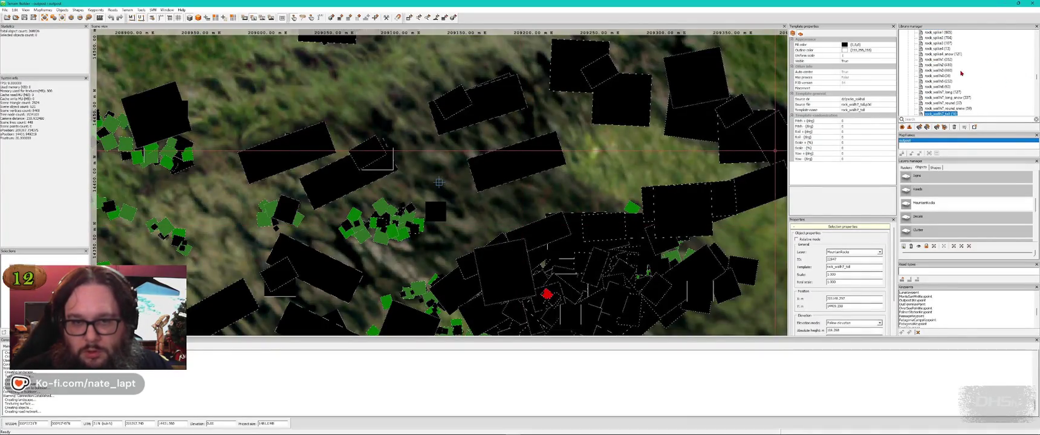
pyautogui.click(937, 60)
pyautogui.hotkey('alt', 'Tab')
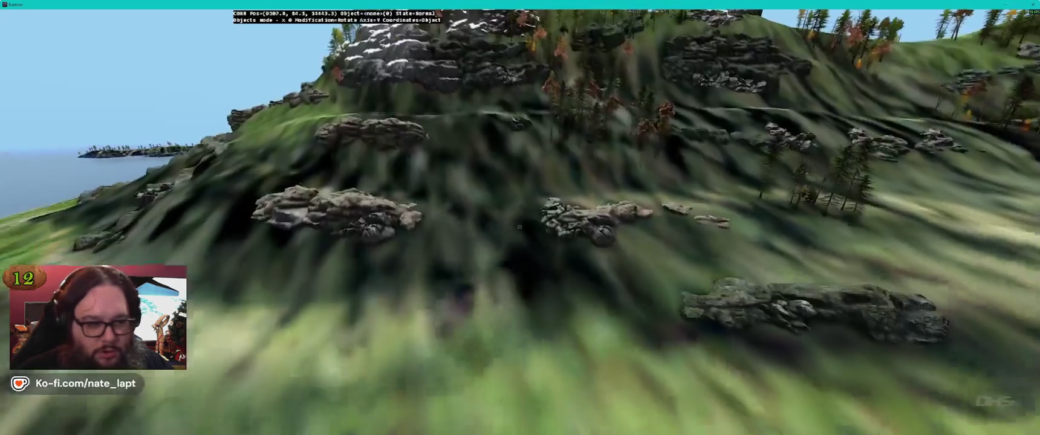
pyautogui.press('Insert')
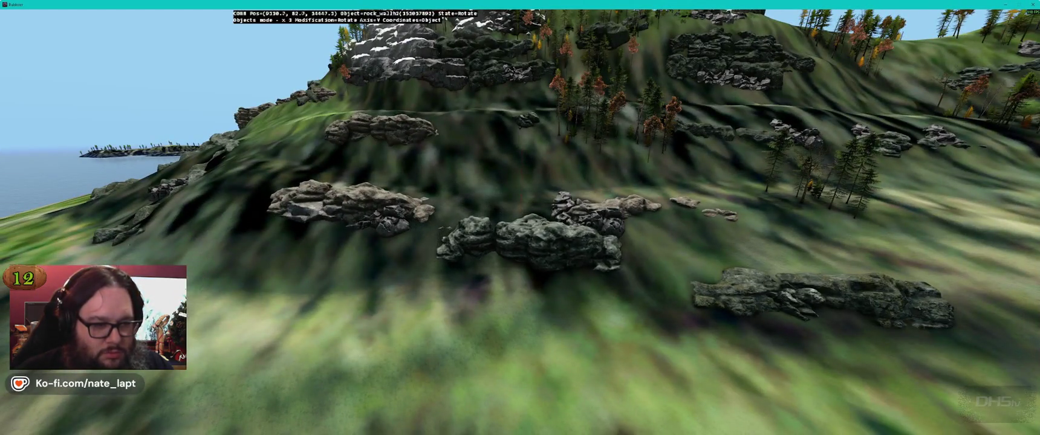
pyautogui.moveTo(514, 242); pyautogui.dragTo(520, 227)
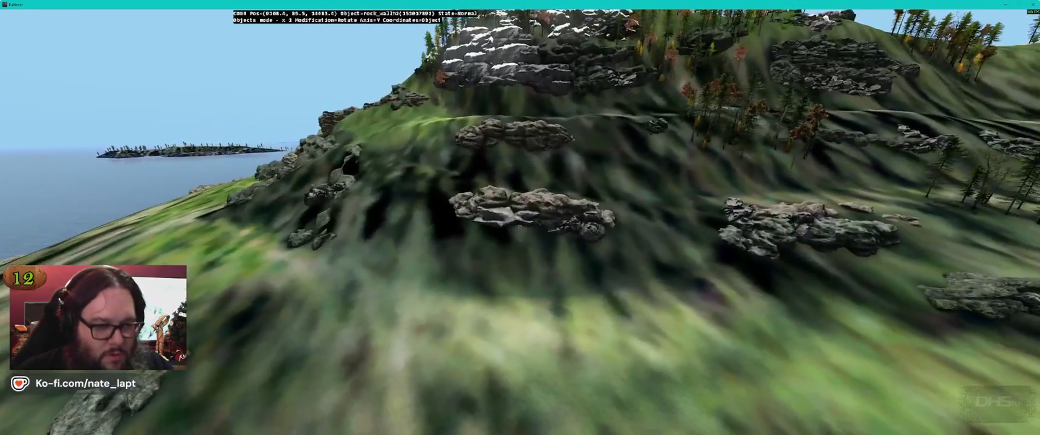
# Duplicate the rock_wallh2 twice and move the copy up into the upper cluster.
pyautogui.press('Insert')
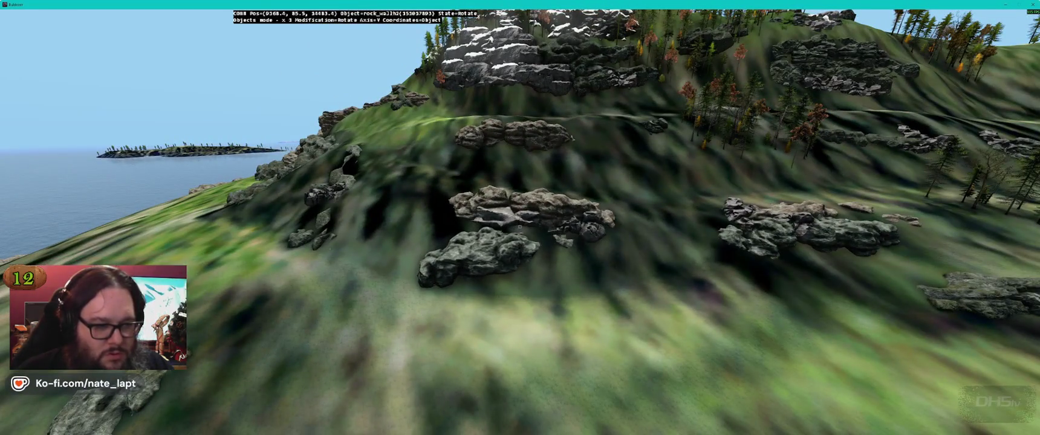
pyautogui.moveTo(519, 227)
pyautogui.mouseDown()
pyautogui.moveTo(428, 268)
pyautogui.moveTo(520, 227)
pyautogui.mouseUp()
pyautogui.press('Insert')
pyautogui.moveTo(469, 297)
pyautogui.mouseDown()
pyautogui.moveTo(508, 226)
pyautogui.moveTo(520, 227)
pyautogui.mouseUp()
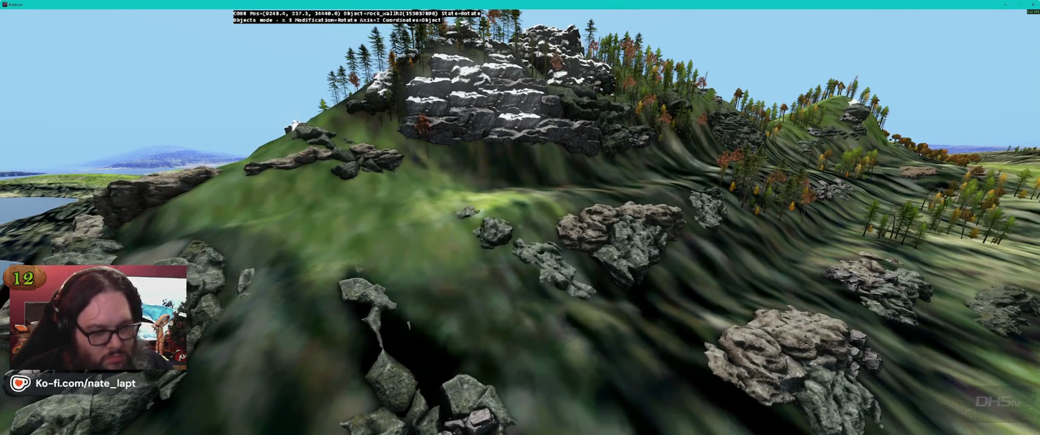
# Move the rock pile into place along the hillside and rotate the small rock on X and Y.
pyautogui.press('a')
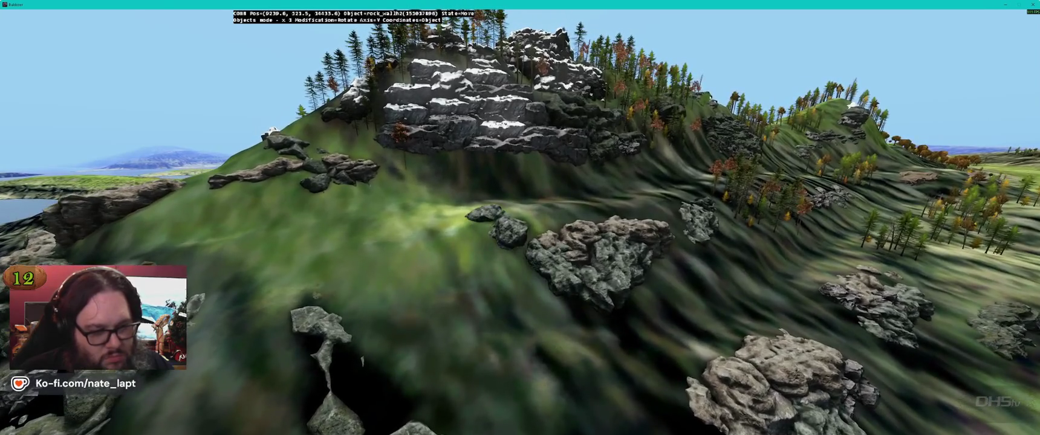
pyautogui.press('a')
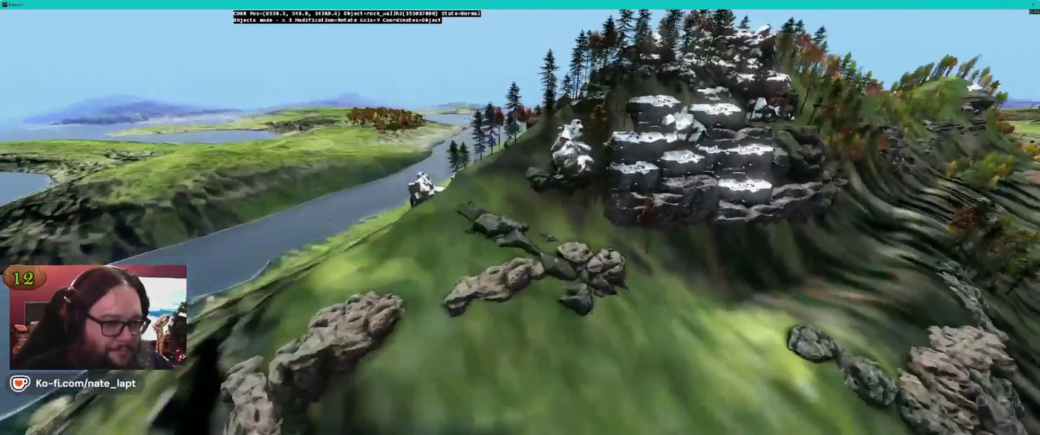
pyautogui.moveTo(519, 227); pyautogui.dragTo(520, 227)
pyautogui.press('x')
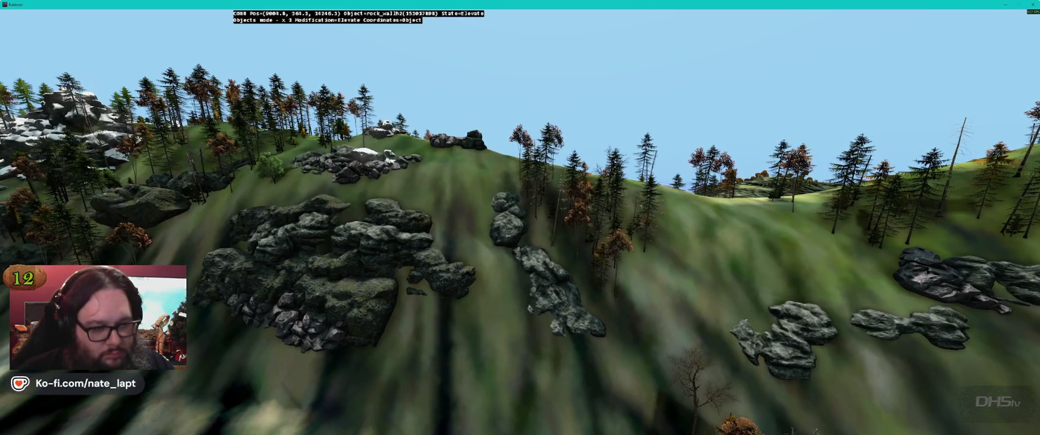
pyautogui.press('y')
pyautogui.press('w')
pyautogui.press('s')
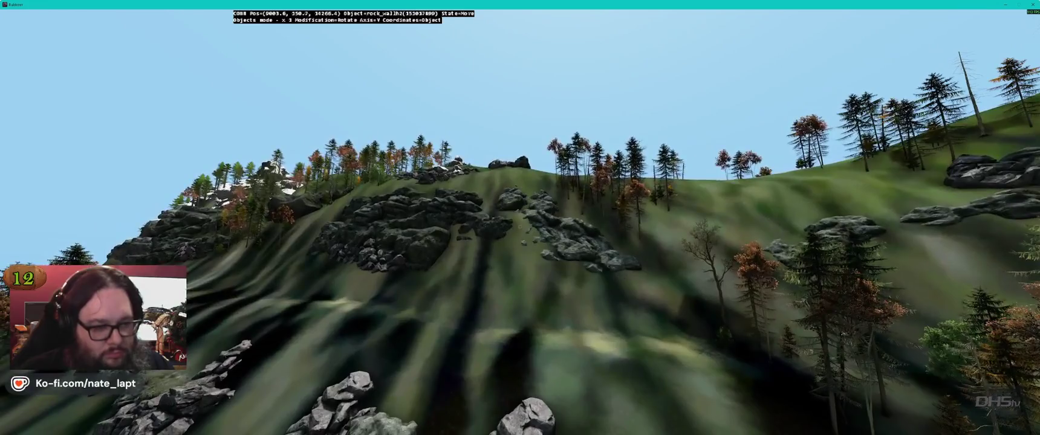
pyautogui.press('w')
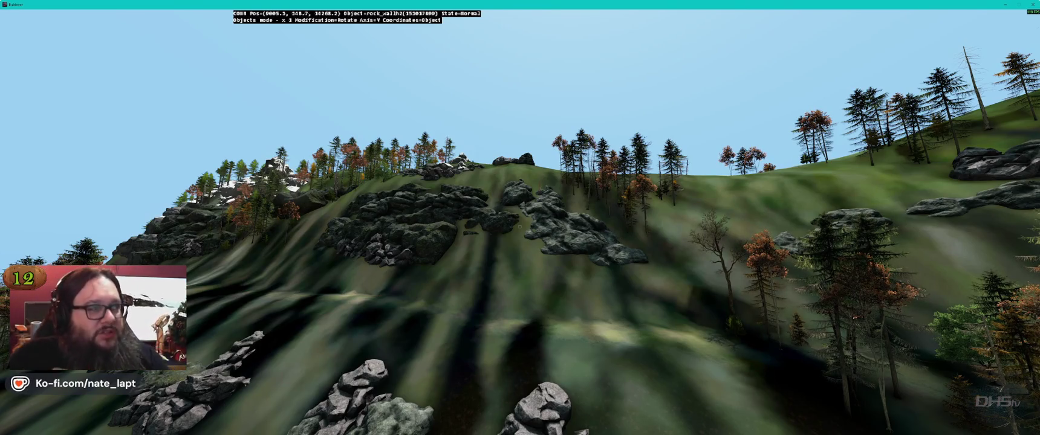
# Fly to the far hillside and rotate the floating bright rock cluster around its vertical axis.
pyautogui.hotkey('alt', 'Tab')
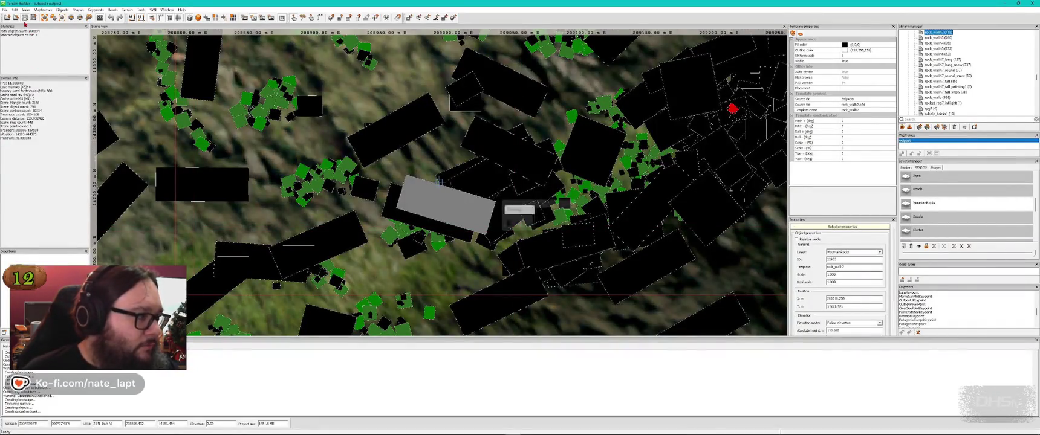
pyautogui.hotkey('alt', 'Tab')
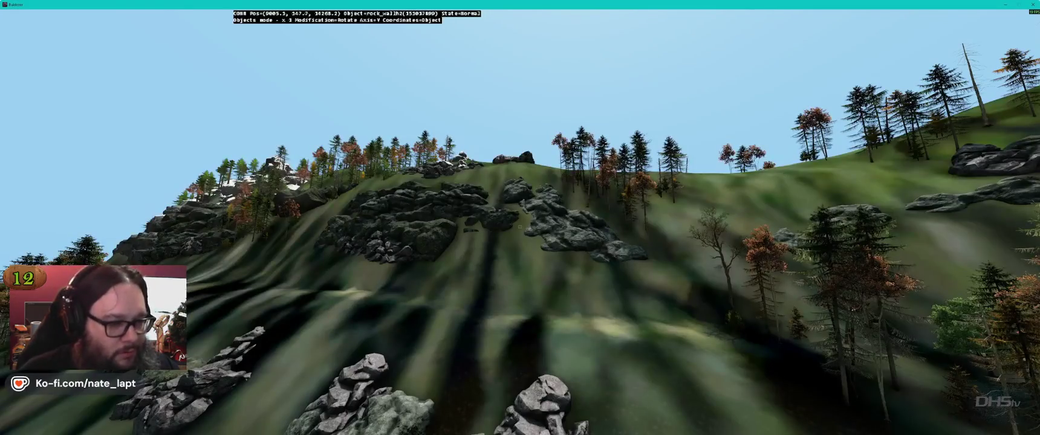
pyautogui.press('w')
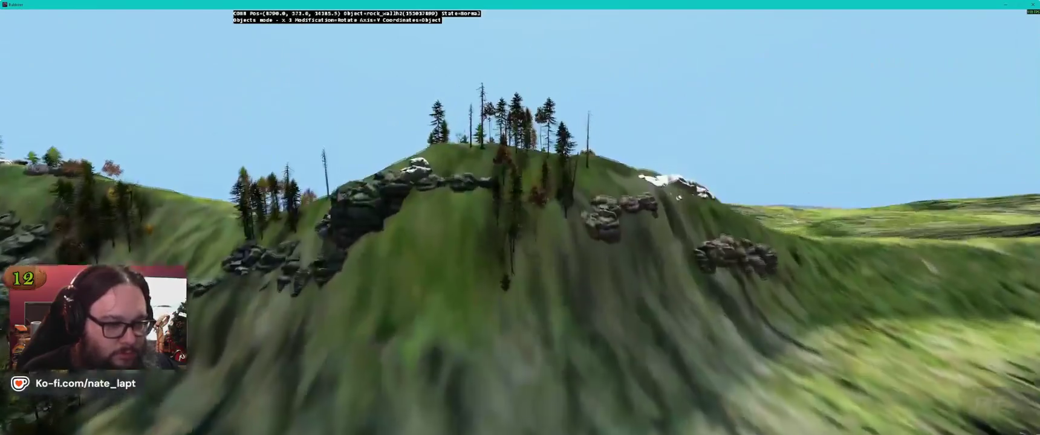
pyautogui.press('w')
pyautogui.moveTo(523, 235); pyautogui.dragTo(541, 236)
pyautogui.press('d')
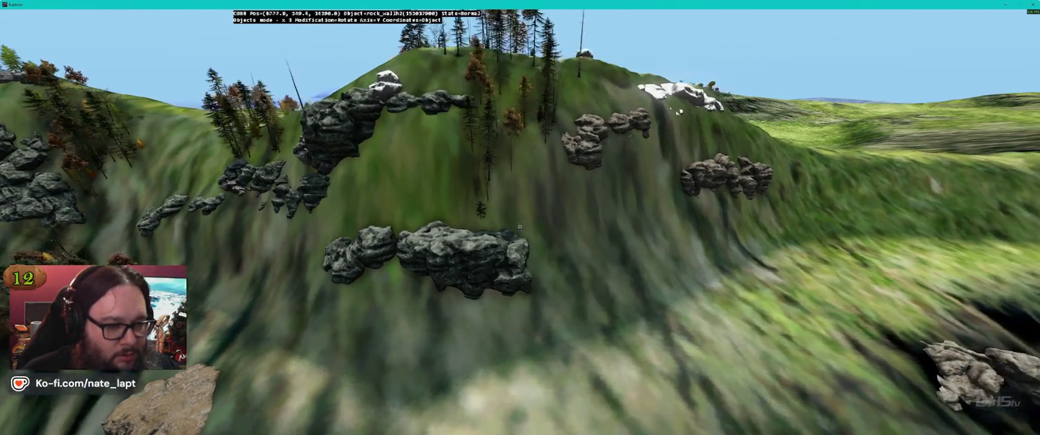
pyautogui.press('s')
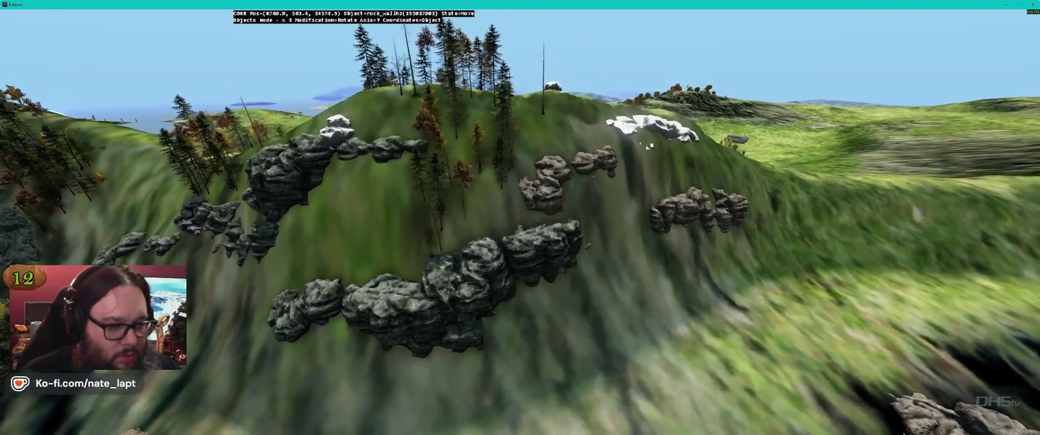
pyautogui.press('s')
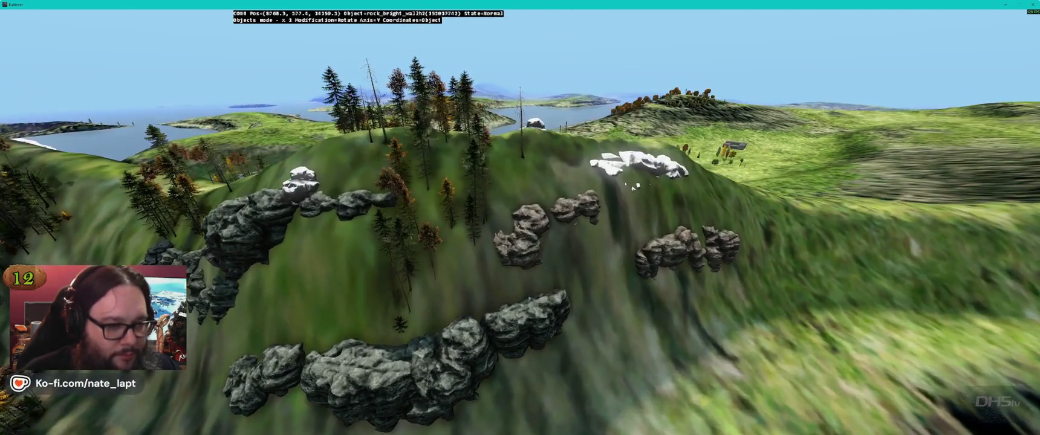
pyautogui.press('a')
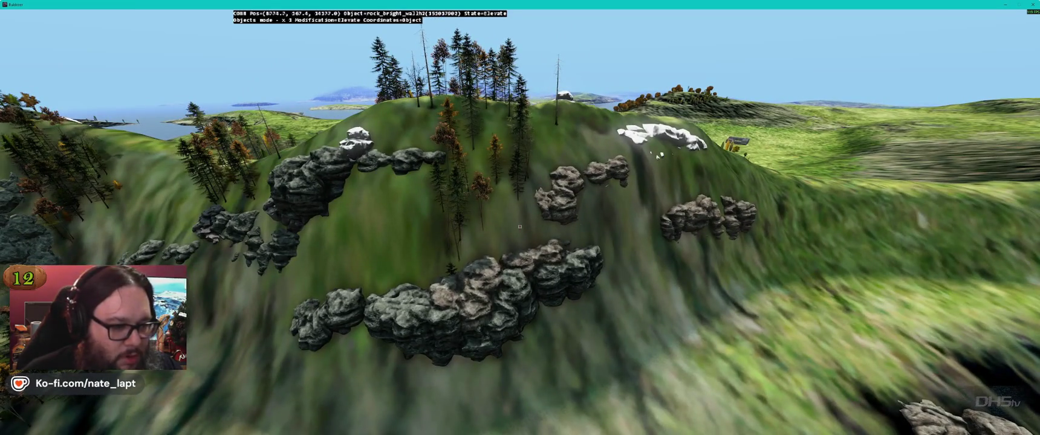
# Turn the large rock cluster slightly into a ridge, then return to the Terrain Builder map.
pyautogui.moveTo(519, 227); pyautogui.dragTo(520, 226)
pyautogui.press('d')
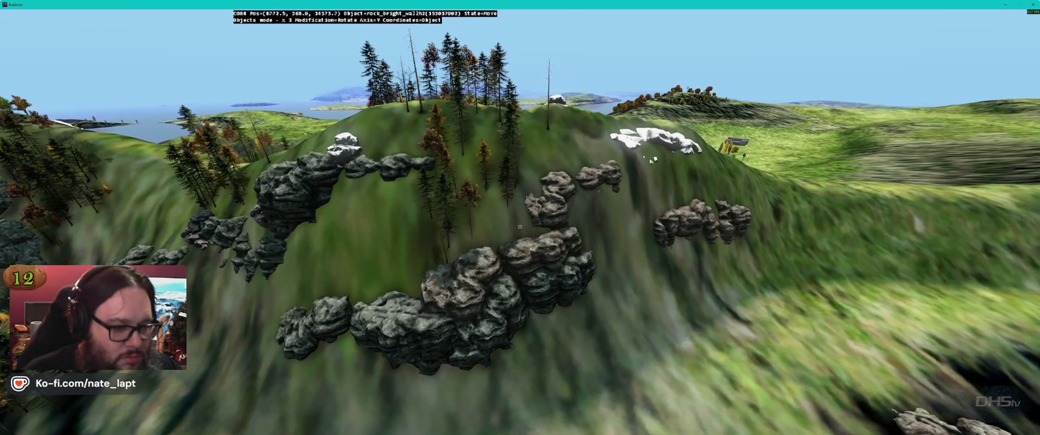
pyautogui.press('s')
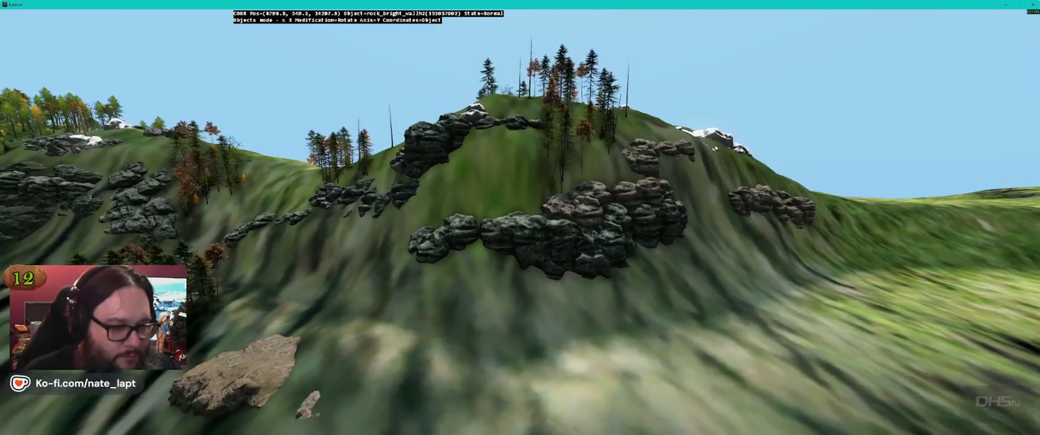
pyautogui.press('w')
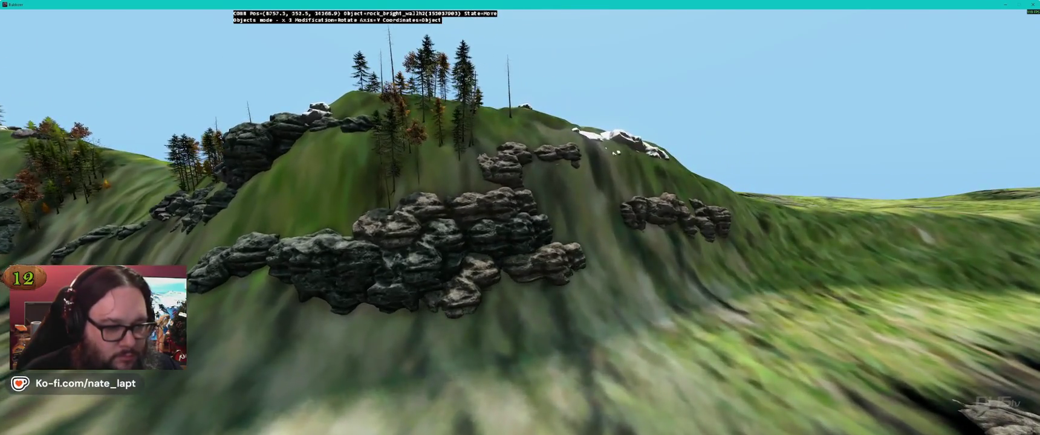
pyautogui.moveTo(484, 260); pyautogui.dragTo(466, 260)
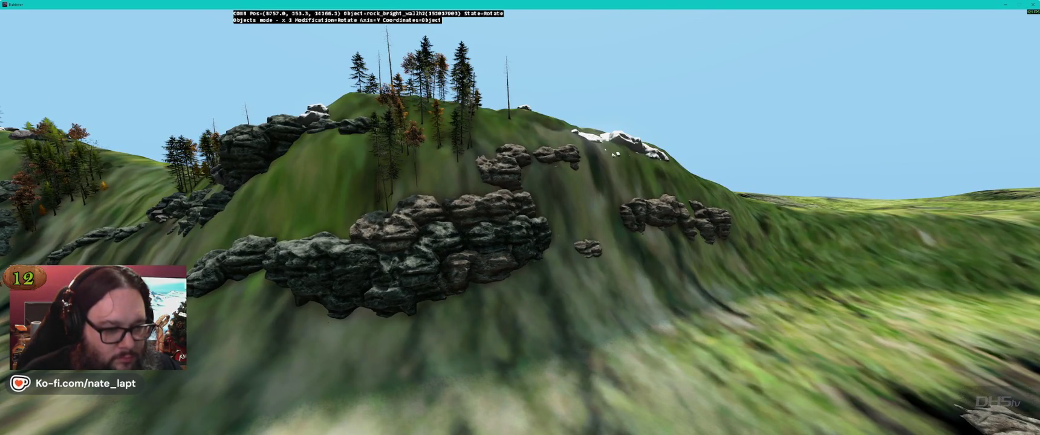
pyautogui.press('w')
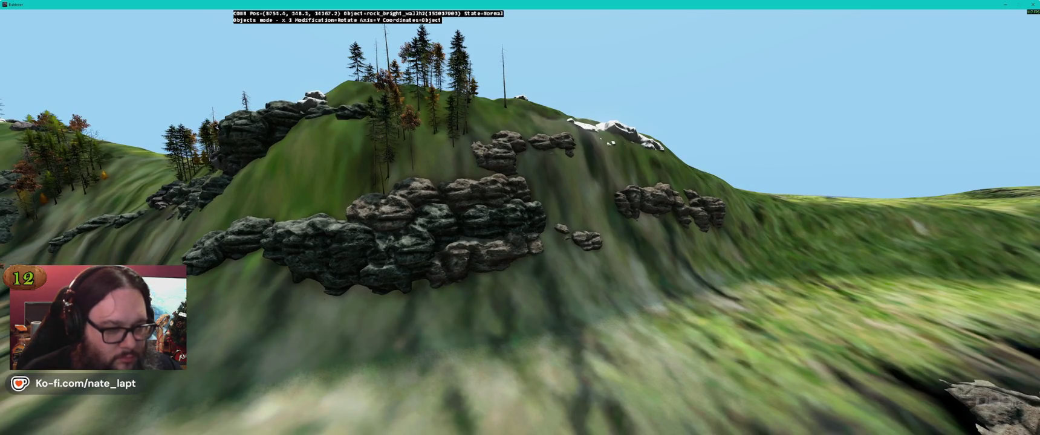
pyautogui.hotkey('alt', 'Tab')
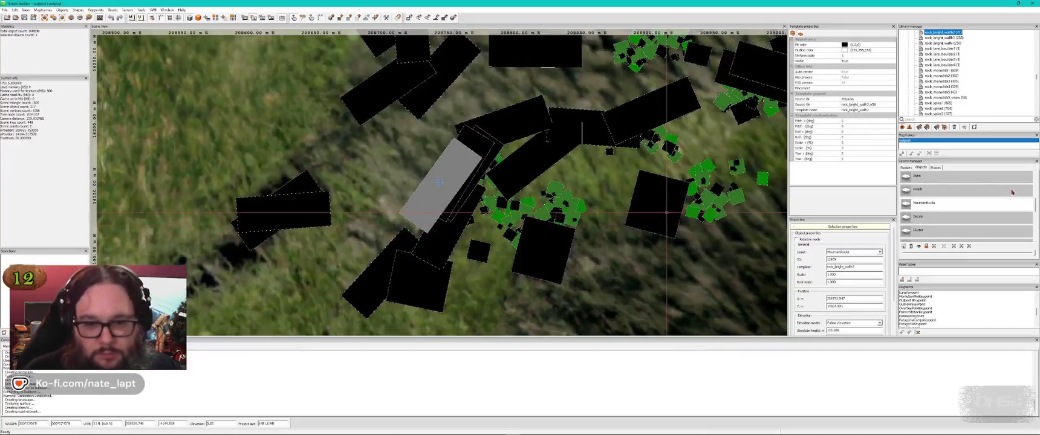
# Scroll through the Layers manager, checking Buldozer in between, and finish in the Buldozer preview.
pyautogui.scroll(-1, 959, 221)
pyautogui.hotkey('alt', 'Tab')
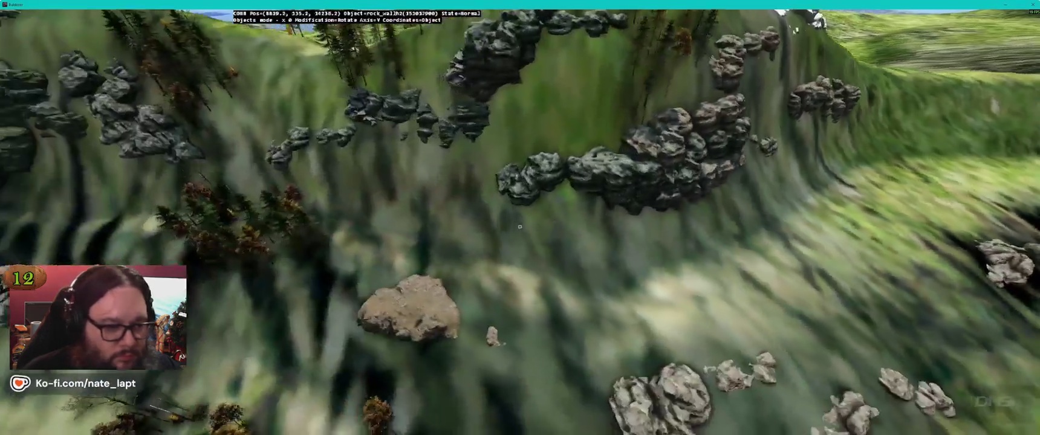
pyautogui.press('d')
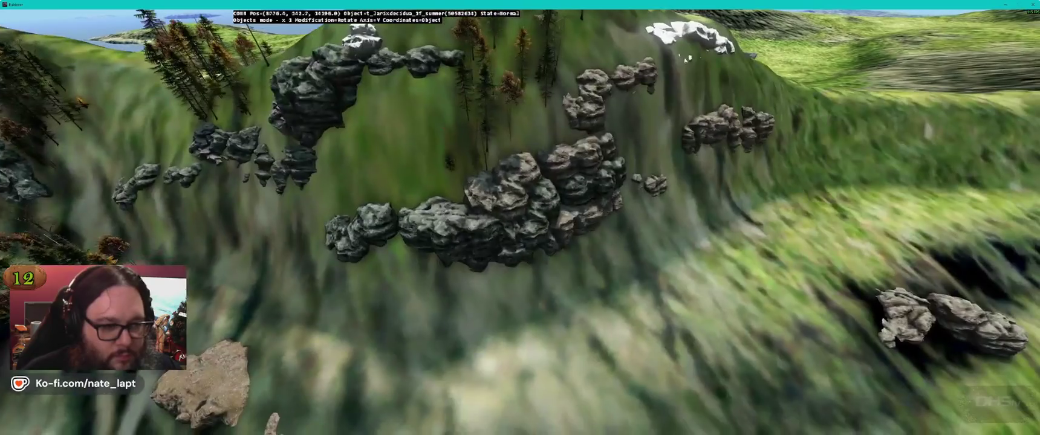
pyautogui.hotkey('alt', 'Tab')
pyautogui.scroll(2, 937, 210)
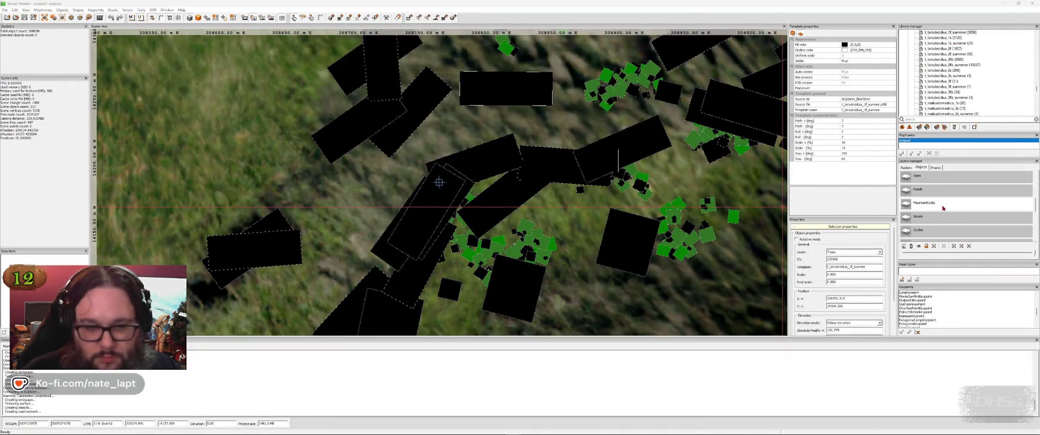
pyautogui.hotkey('alt', 'Tab')
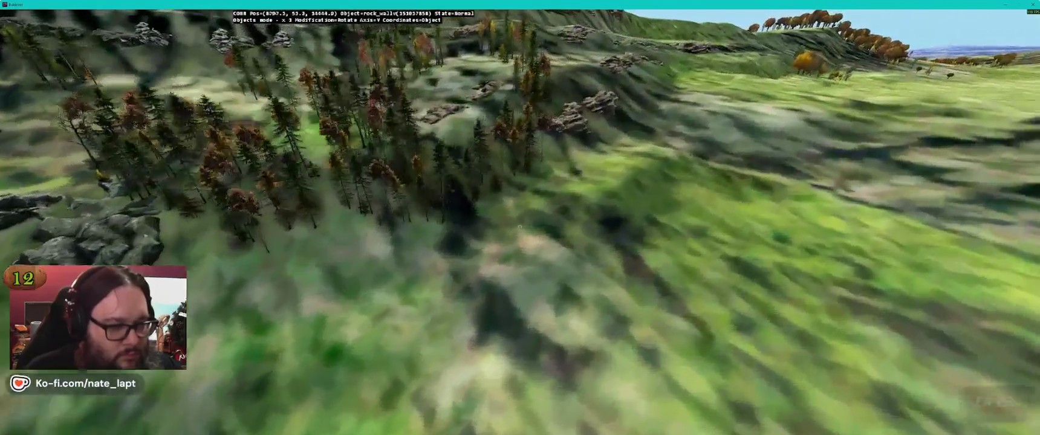
# Rotate the rock on a different axis and set it down at its new angle.
pyautogui.press('x')
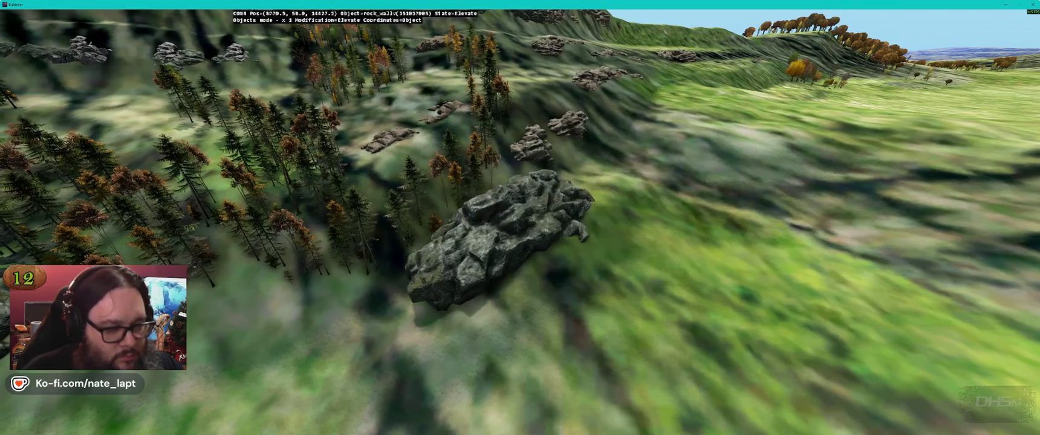
pyautogui.press('y')
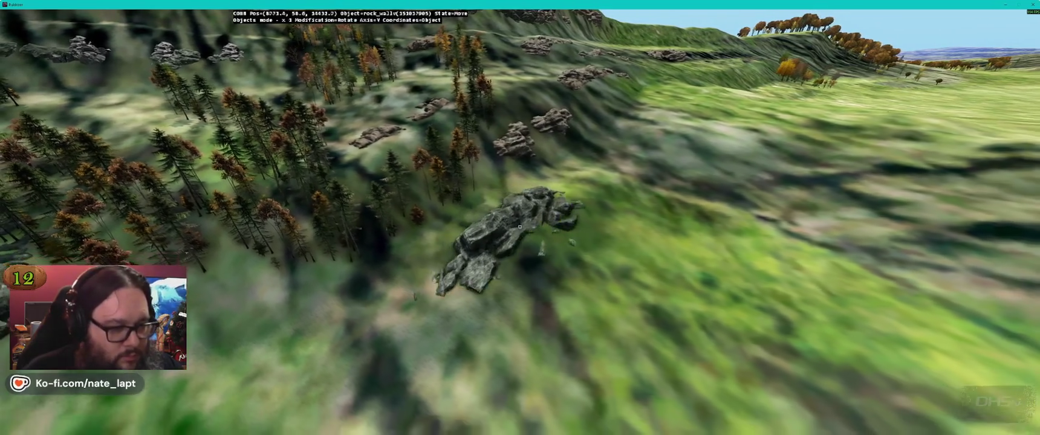
pyautogui.press('w')
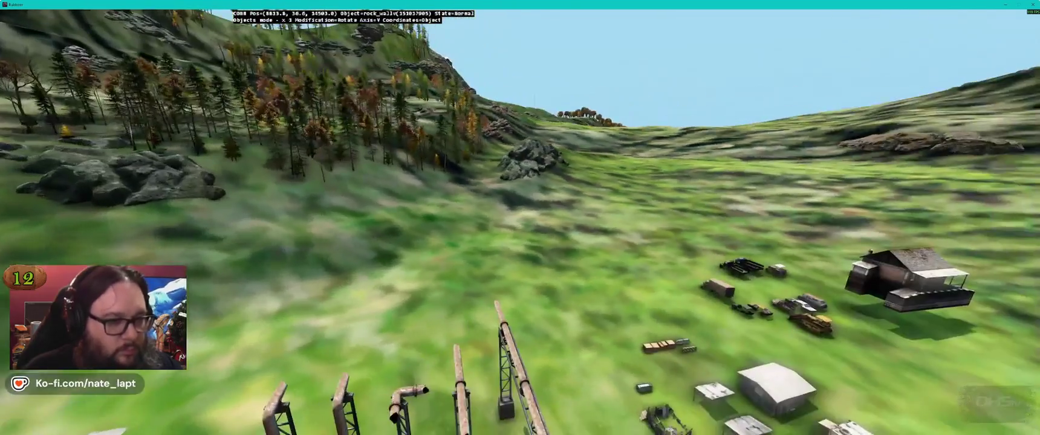
pyautogui.press('w')
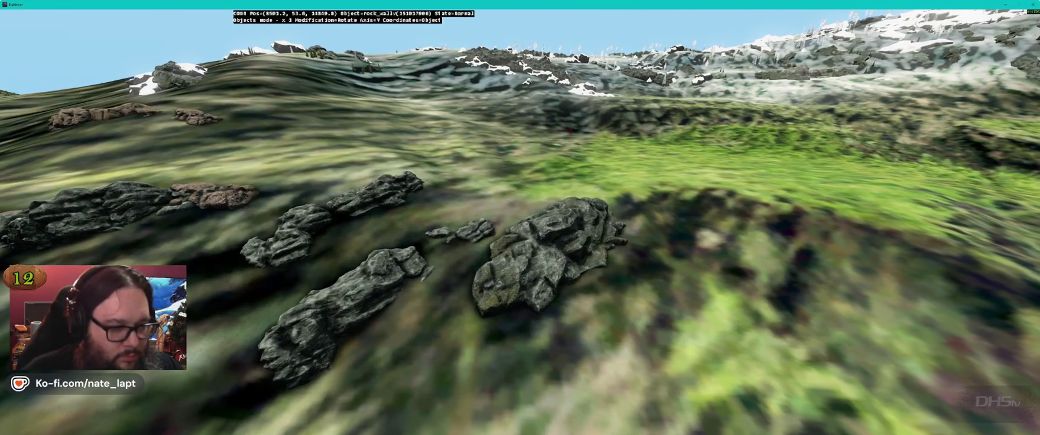
pyautogui.click(519, 227)
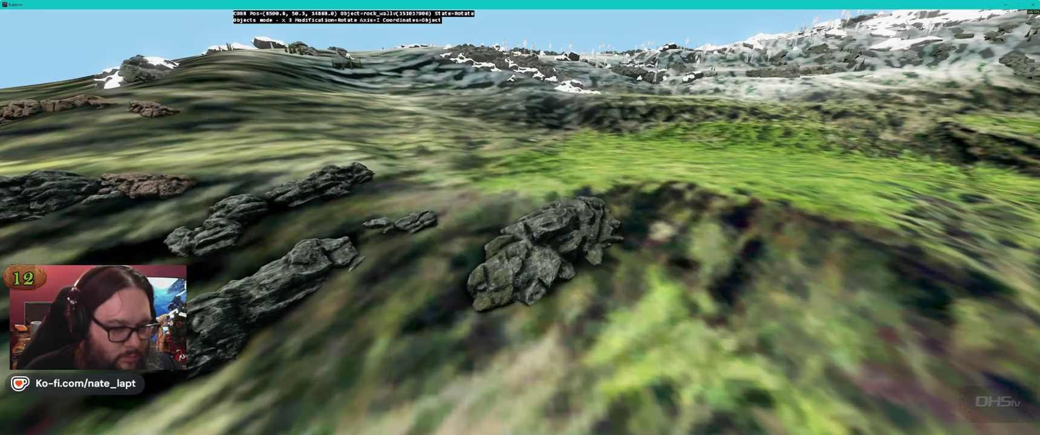
# Turn and move the rock wall flat along the grassy slope beside the second rock.
pyautogui.press('w')
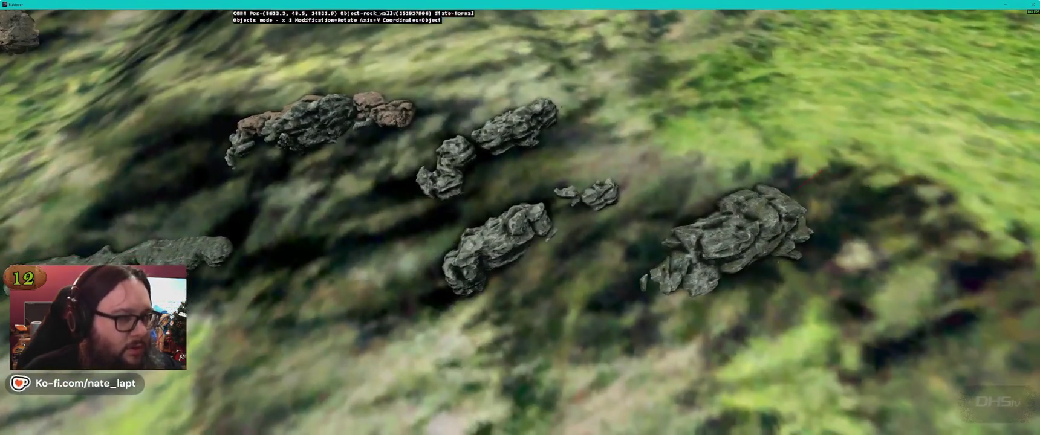
pyautogui.press('w')
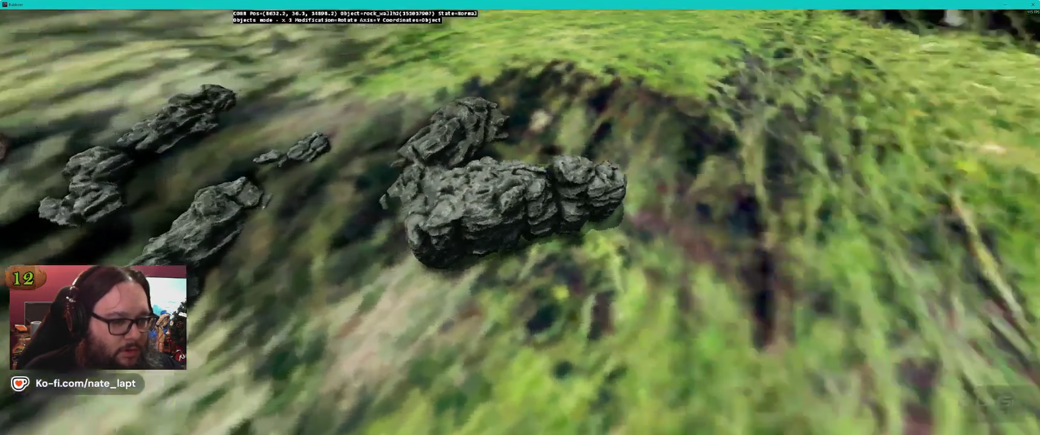
pyautogui.press('r')
pyautogui.press('m')
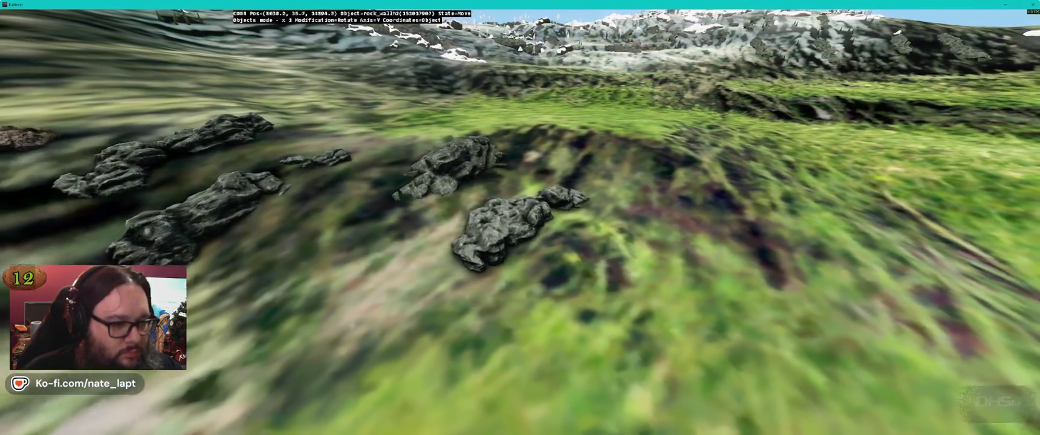
pyautogui.press('m')
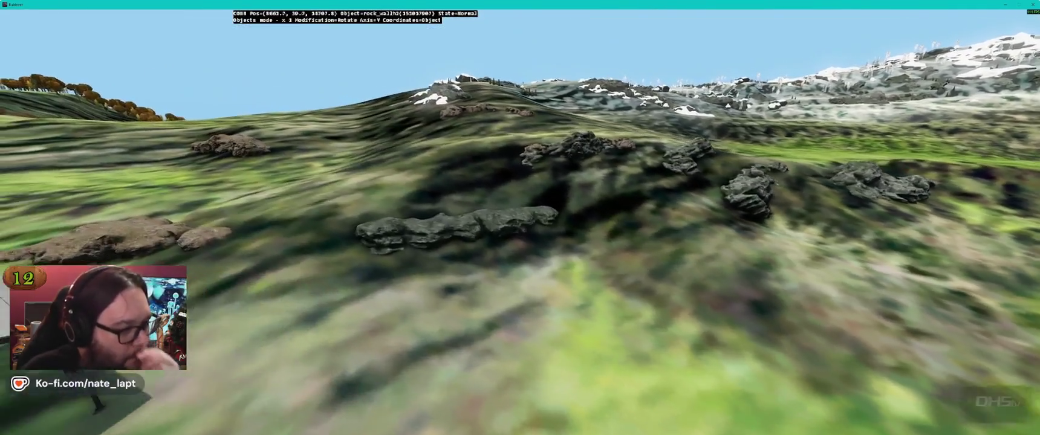
# Rotate and move the first two rock wall pieces into new spots on the hillside.
pyautogui.press('r')
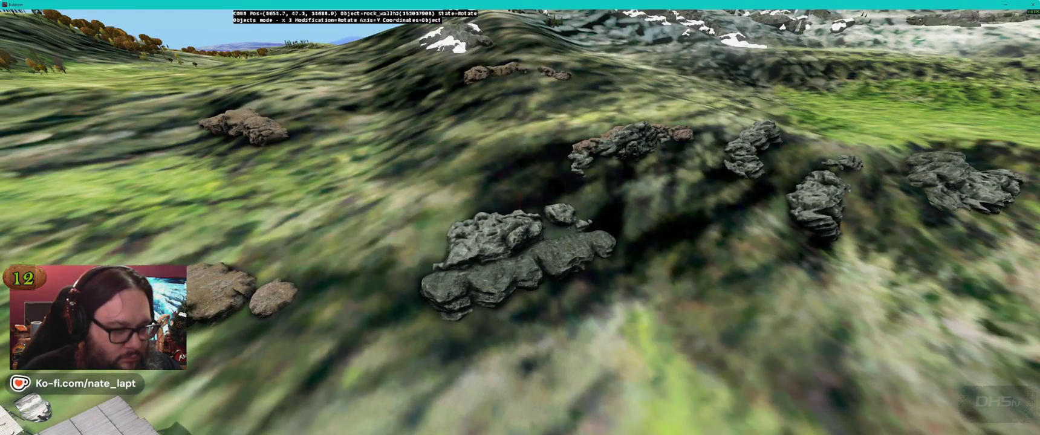
pyautogui.press('m')
pyautogui.press('m')
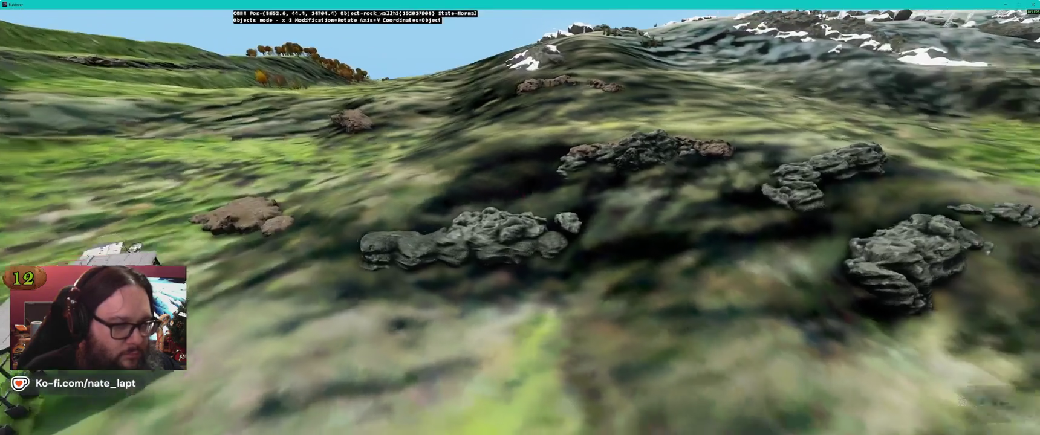
pyautogui.press('r')
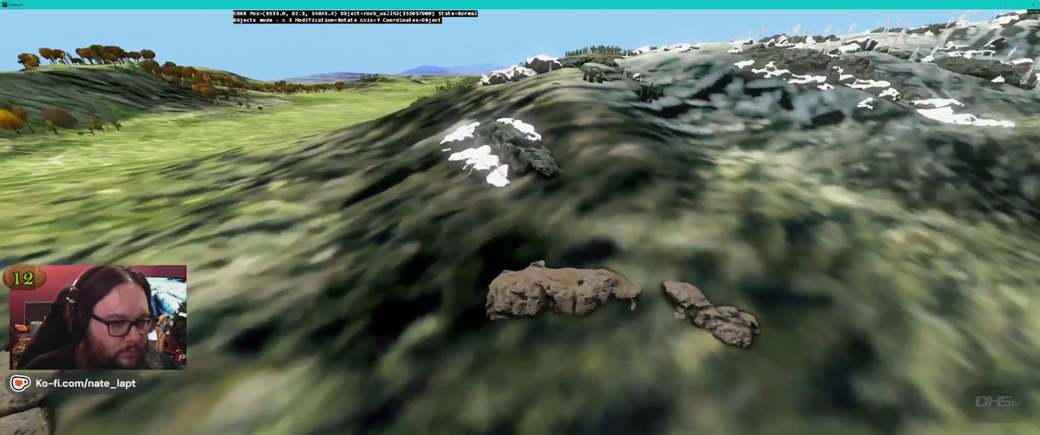
pyautogui.press('r')
pyautogui.press('m')
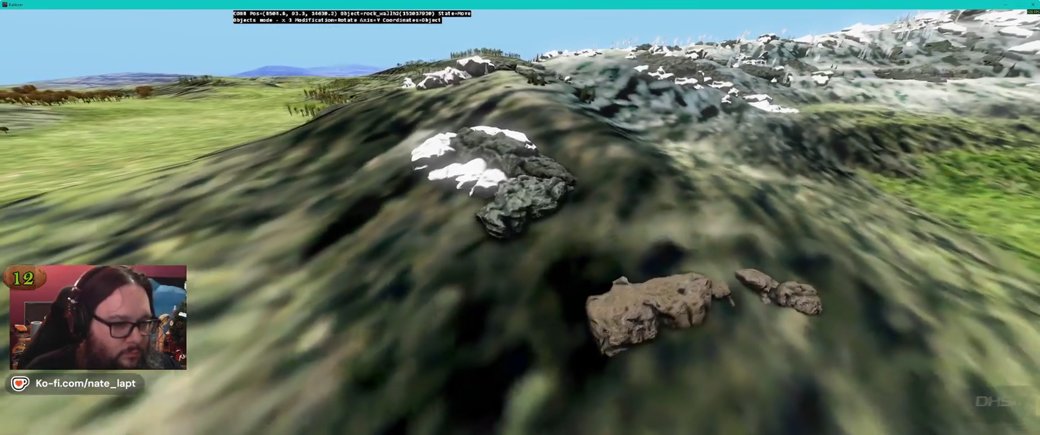
pyautogui.press('m')
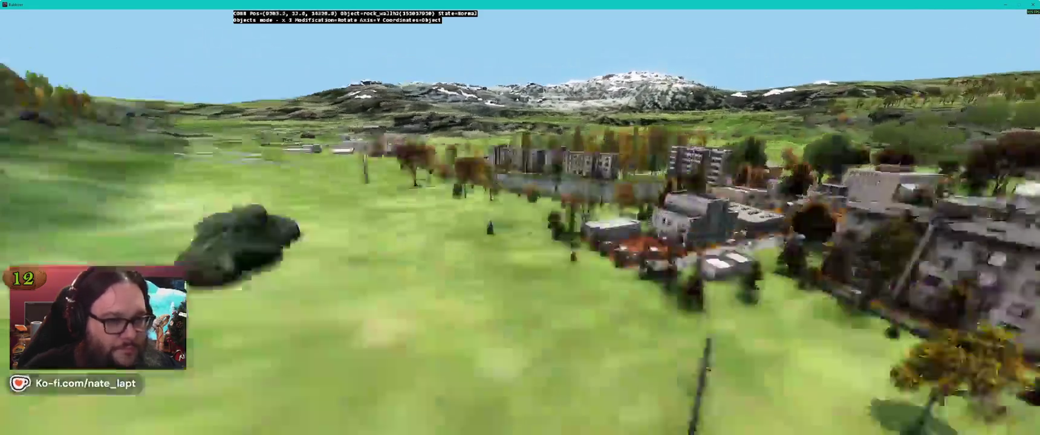
# Rotate and set the next rock piece, then rotate the long rock wall.
pyautogui.press('r')
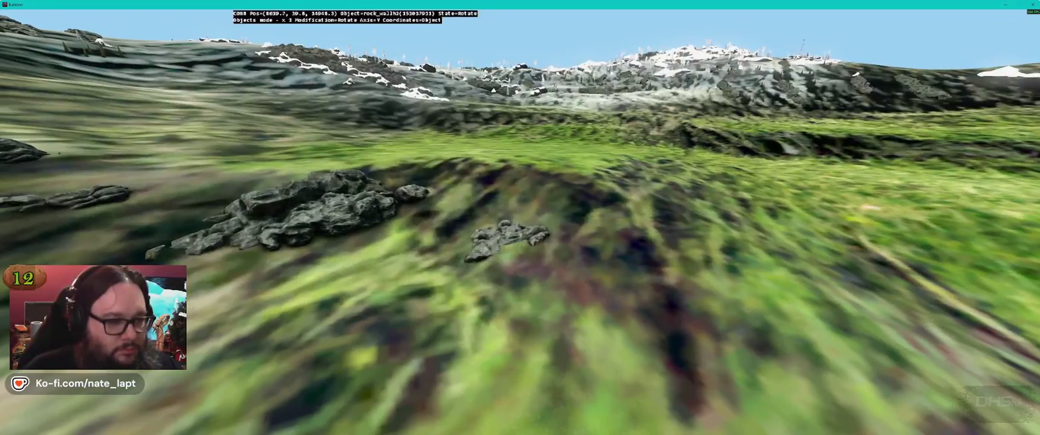
pyautogui.press('m')
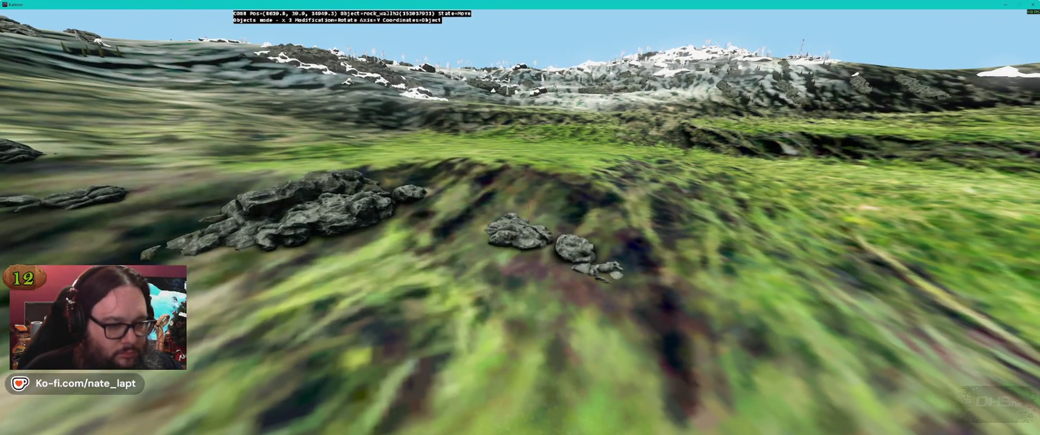
pyautogui.press('m')
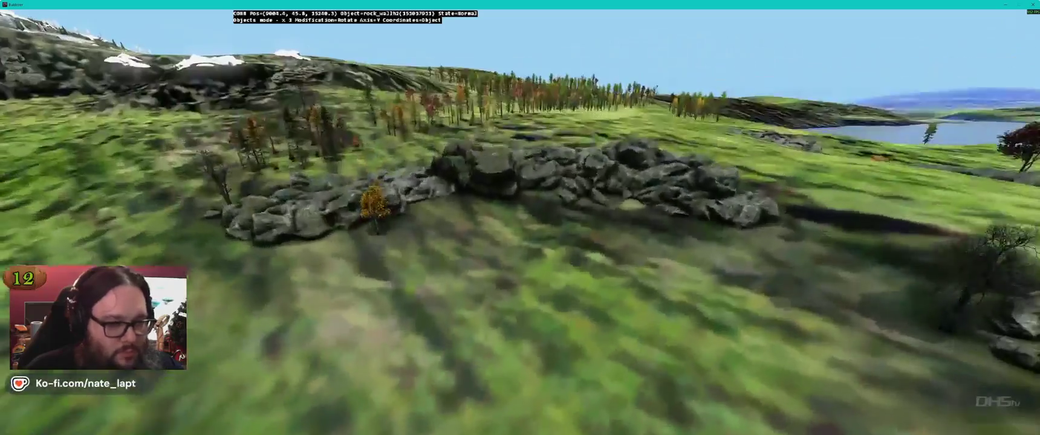
pyautogui.press('r')
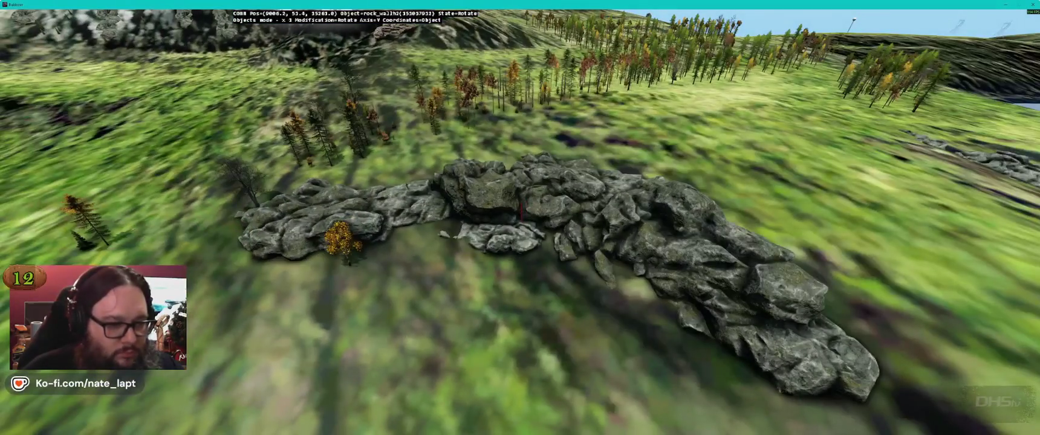
pyautogui.press('r')
# Inspect the long rock wall on the snowy ridge, confirm its rotation, and return to the map.
pyautogui.press('w')
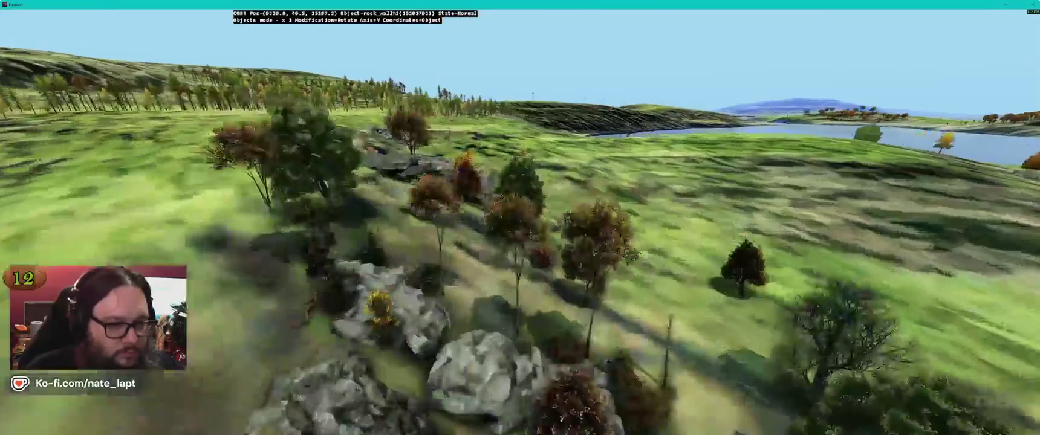
pyautogui.press('w')
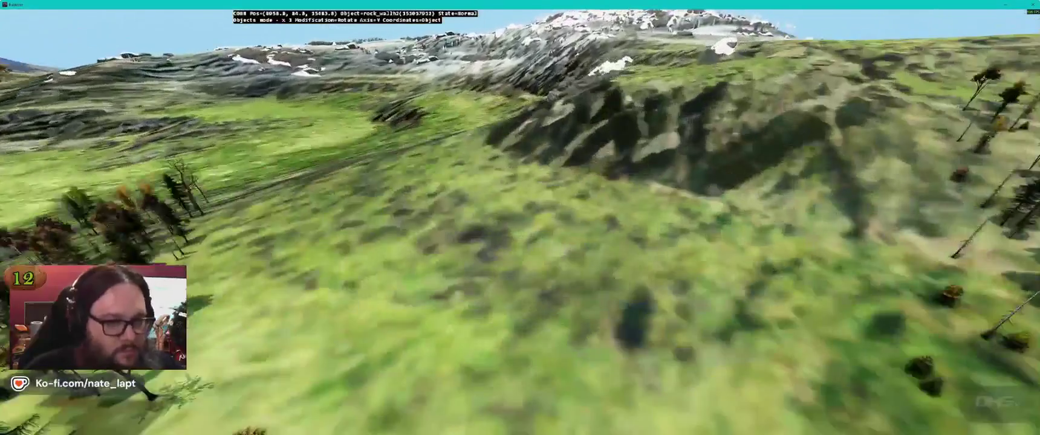
pyautogui.press('w')
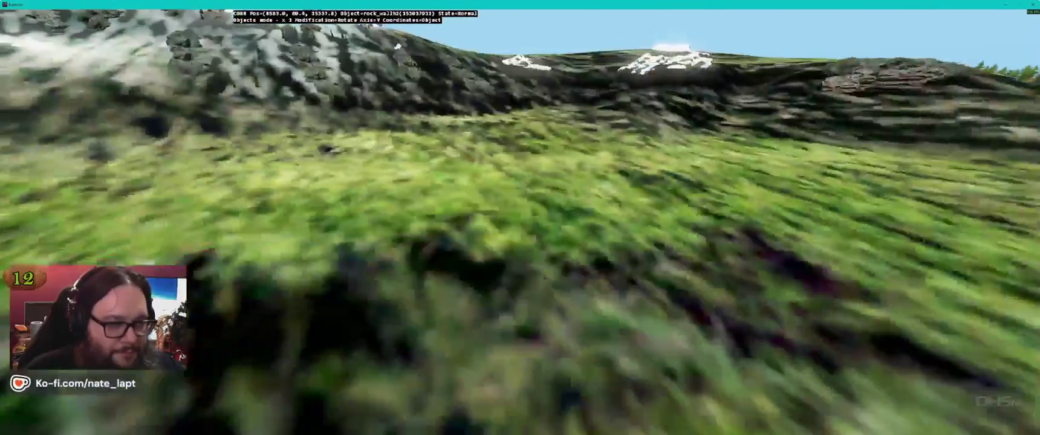
pyautogui.press('w')
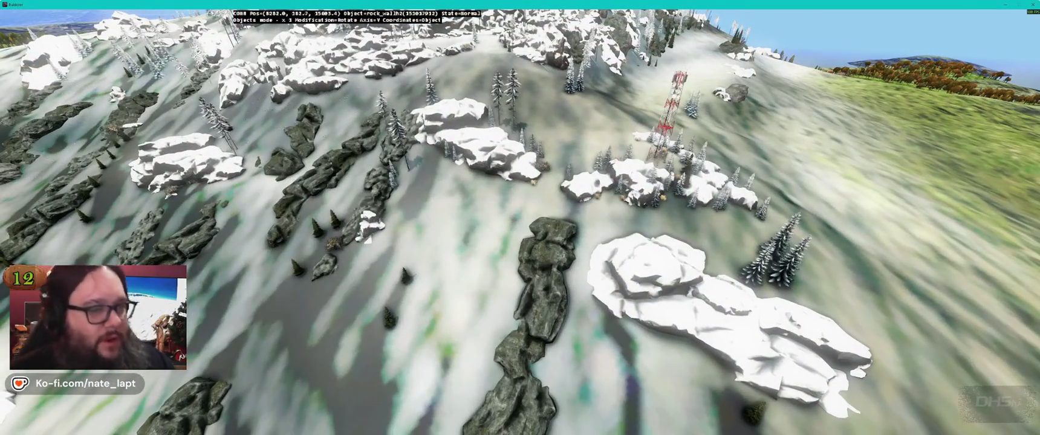
pyautogui.press('w')
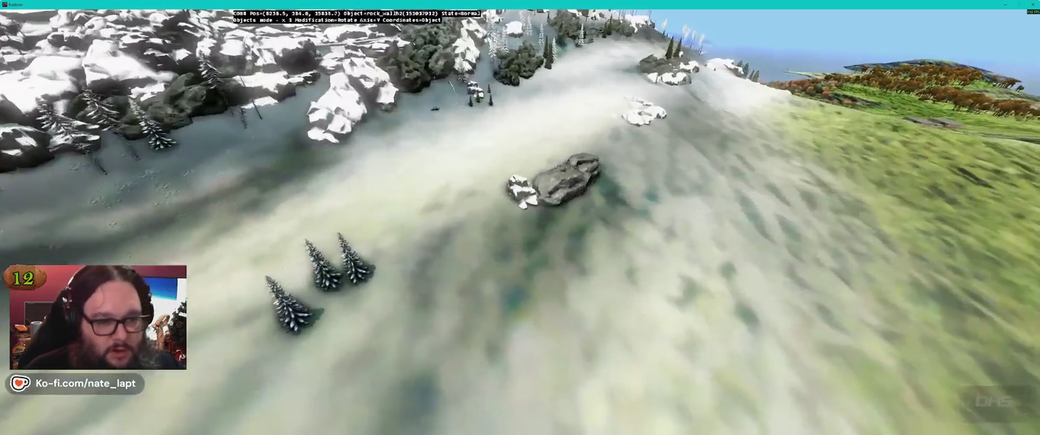
pyautogui.press('w')
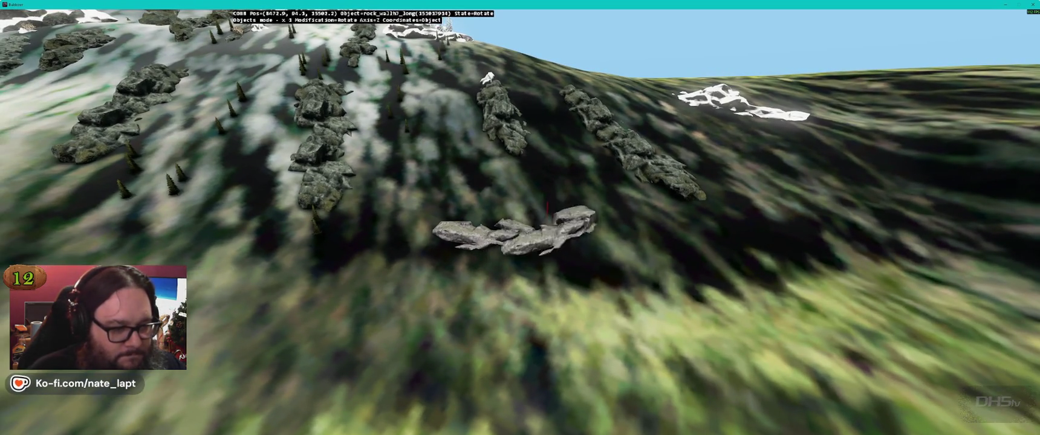
pyautogui.press('Escape')
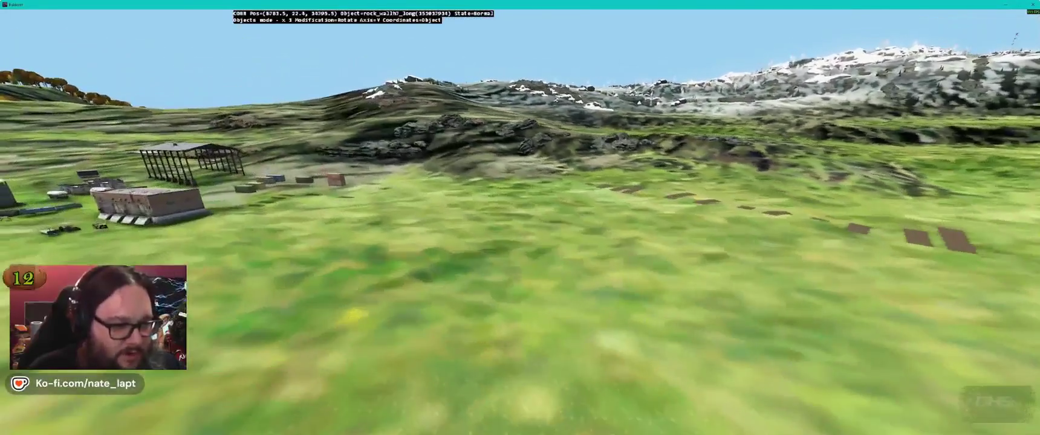
pyautogui.hotkey('alt', 'Tab')
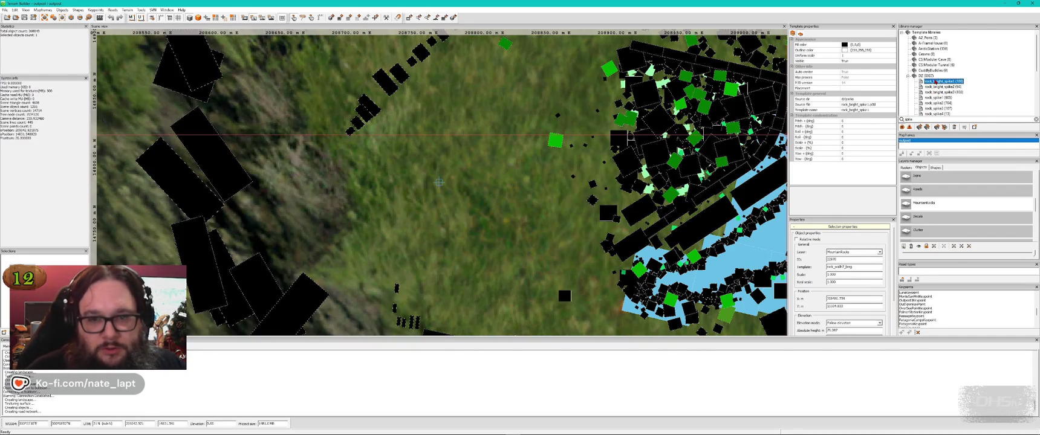
# Place the new rock_bright_spike1 in Buldozer and rotate it.
pyautogui.hotkey('alt', 'Tab')
pyautogui.press('Insert')
pyautogui.press('w')
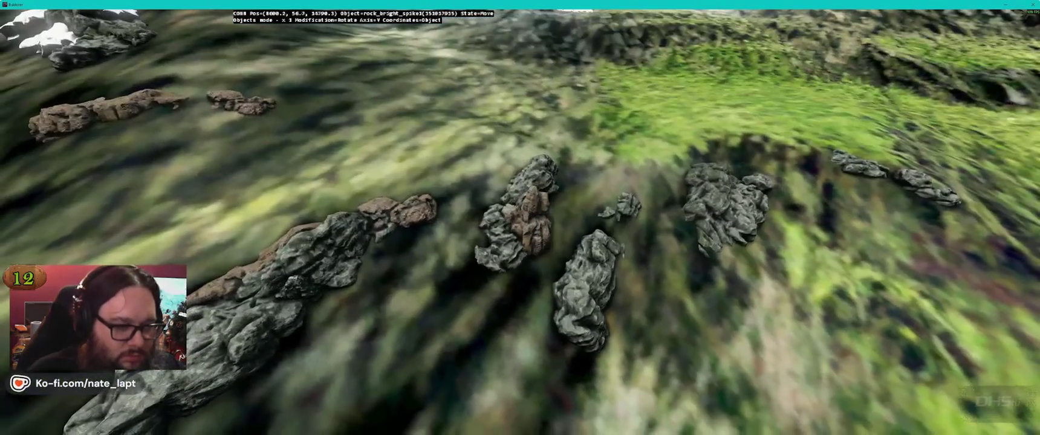
pyautogui.press('s')
# Move rock_bright_spike3 into position on the rocky hillside and turn it.
pyautogui.press('w')
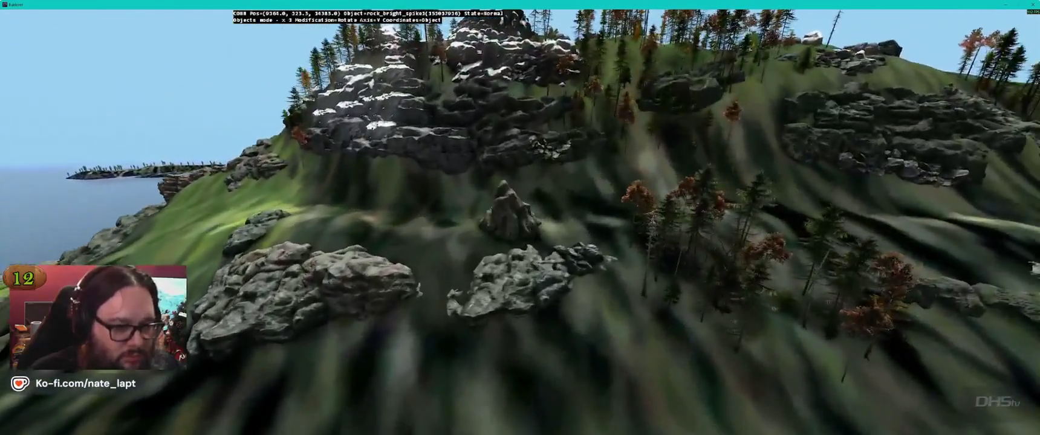
pyautogui.moveTo(511, 211); pyautogui.dragTo(511, 211)
pyautogui.moveTo(505, 224); pyautogui.dragTo(463, 253)
pyautogui.moveTo(509, 182); pyautogui.dragTo(514, 183)
pyautogui.hotkey('alt', 'Tab')
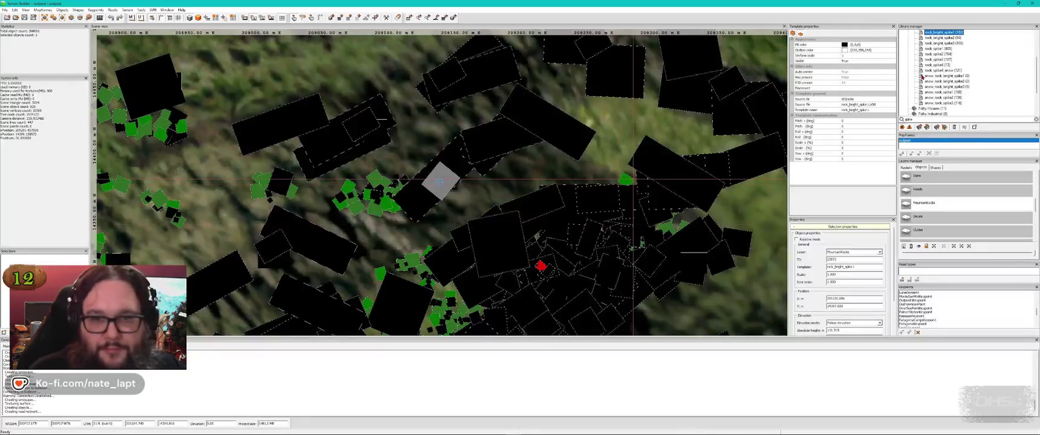
pyautogui.hotkey('alt', 'Tab')
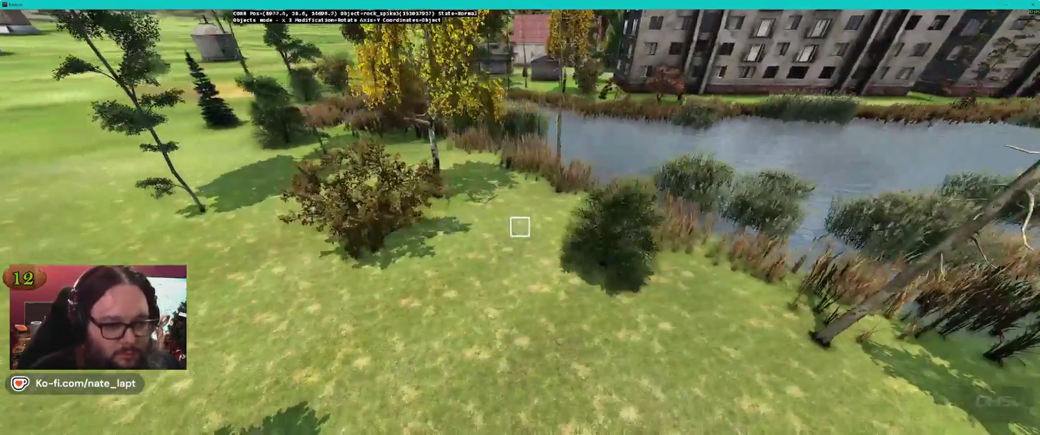
# Place a rock_spike3 near the pond and carry it along the pond edge.
pyautogui.press('Insert')
pyautogui.moveTo(533, 242)
pyautogui.mouseDown()
pyautogui.moveTo(519, 227)
pyautogui.moveTo(508, 236)
pyautogui.moveTo(517, 225)
pyautogui.mouseUp()
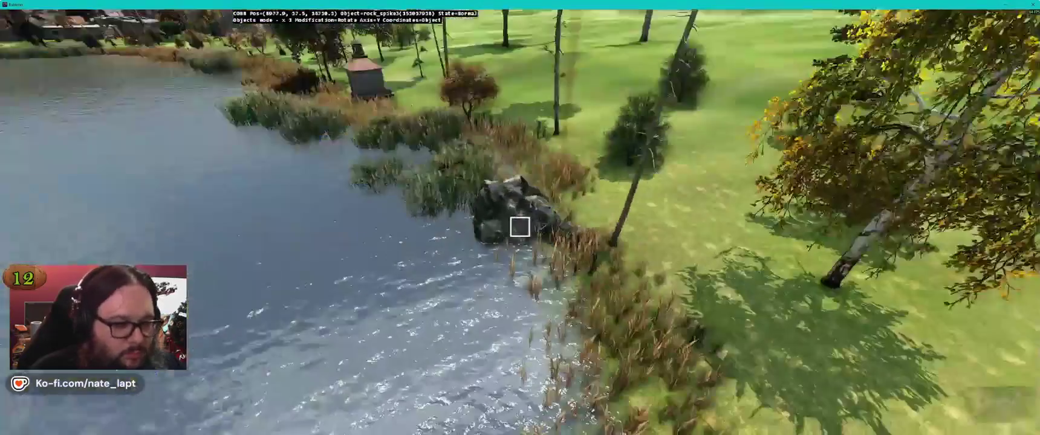
pyautogui.hotkey('alt', 'Tab')
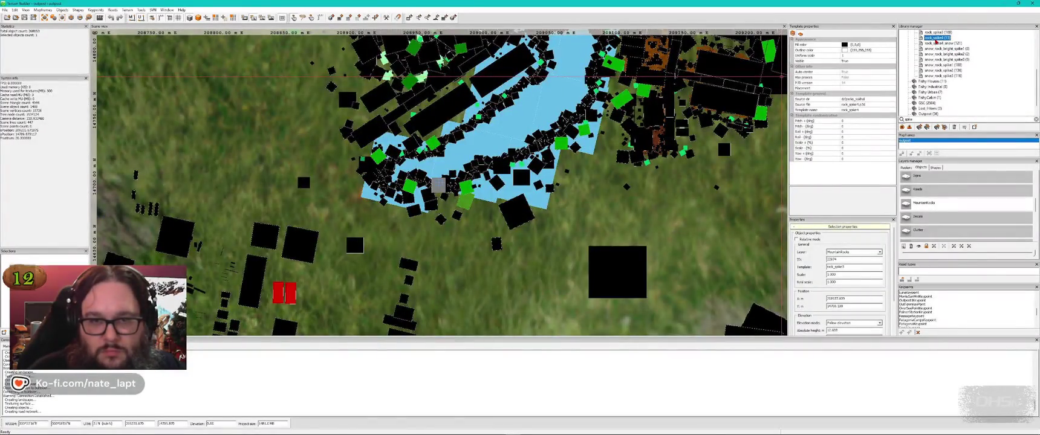
pyautogui.hotkey('alt', 'Tab')
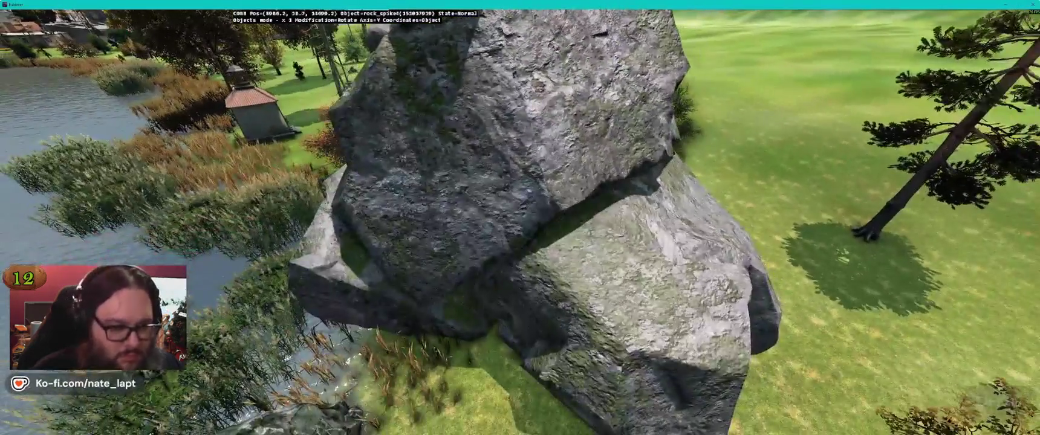
# Pick rock_spike2 and then another rock from the library and preview them in Buldozer.
pyautogui.hotkey('alt', 'Tab')
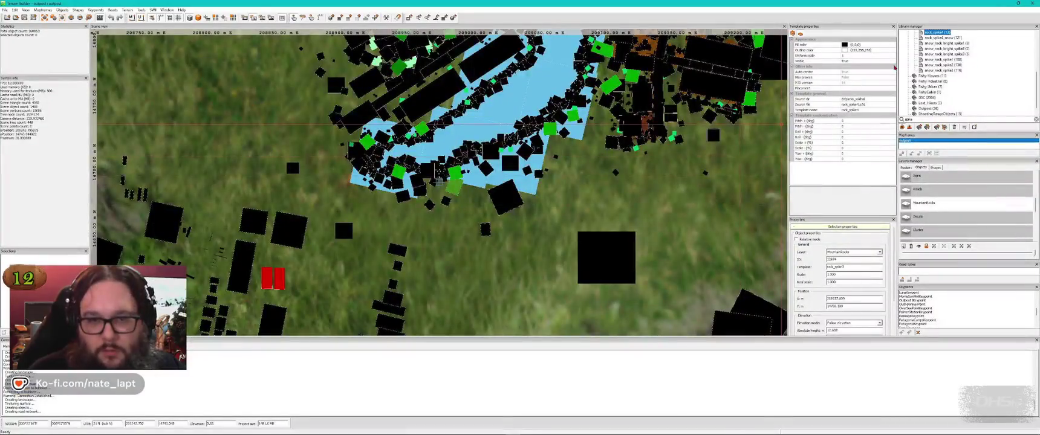
pyautogui.scroll(3, 944, 73)
pyautogui.click(939, 71)
pyautogui.hotkey('alt', 'Tab')
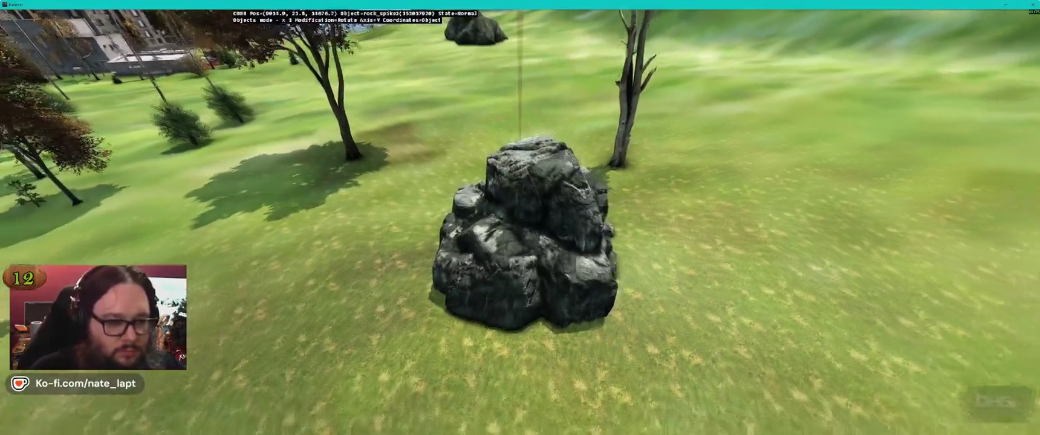
pyautogui.hotkey('alt', 'Tab')
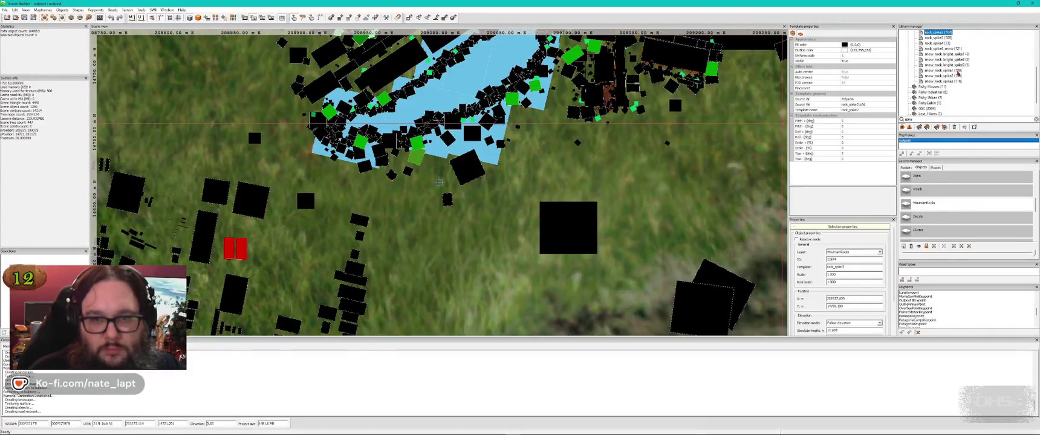
pyautogui.click(958, 74)
pyautogui.hotkey('alt', 'Tab')
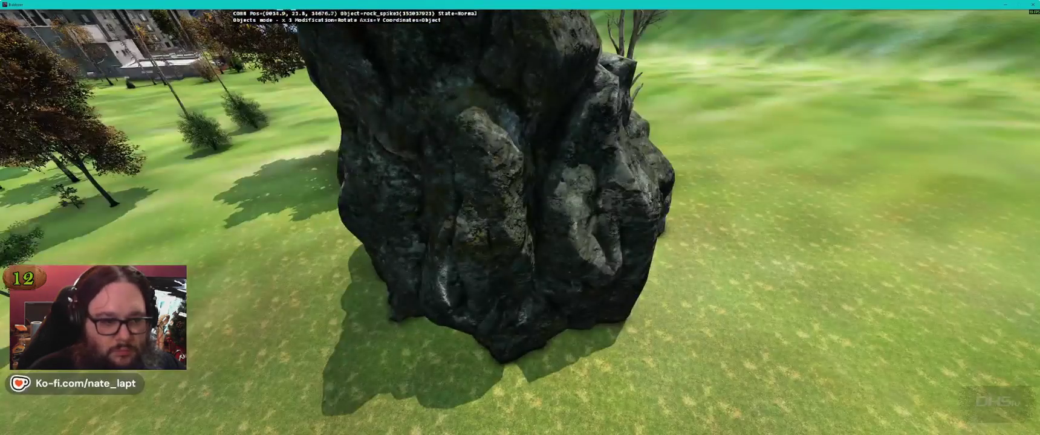
# Rotate the rock on the X and Y axes so it lies low in the lake as an islet.
pyautogui.scroll(-5, 520, 218)
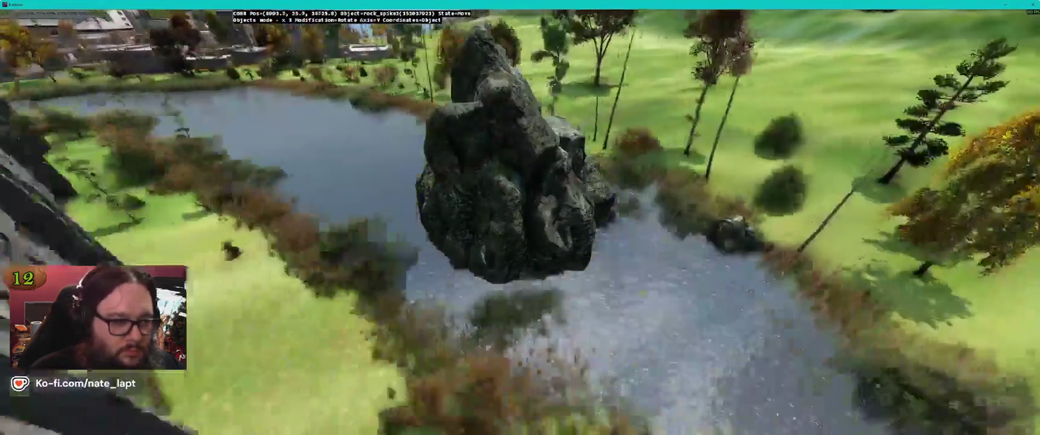
pyautogui.press('shift')
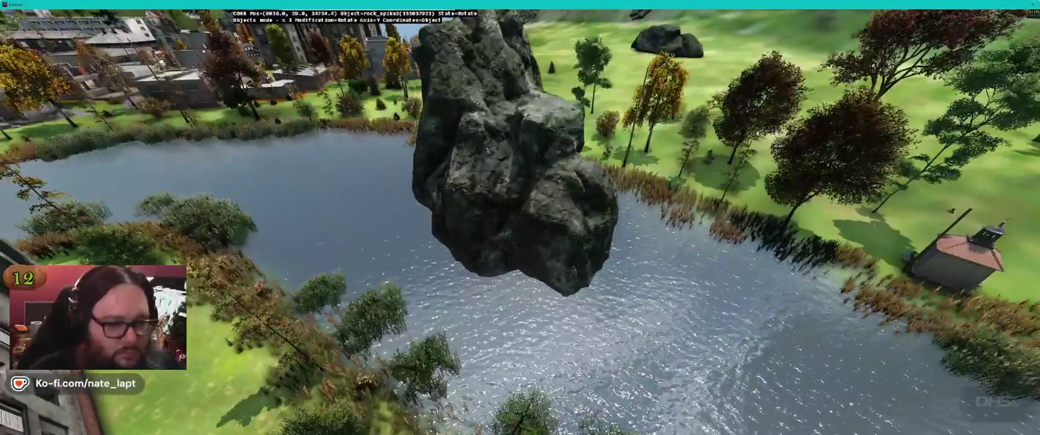
pyautogui.moveTo(520, 157); pyautogui.dragTo(581, 160)
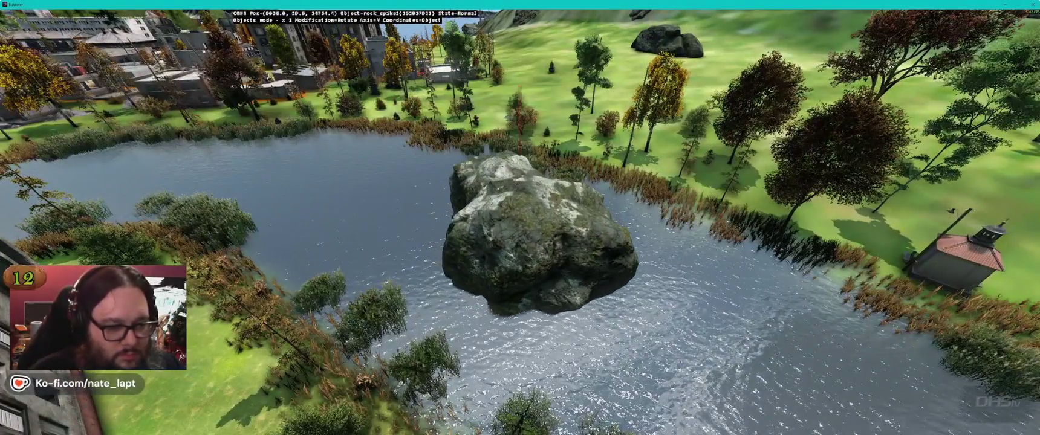
pyautogui.scroll(-5, 519, 227)
pyautogui.press('x')
pyautogui.scroll(-3, 519, 227)
pyautogui.press('y')
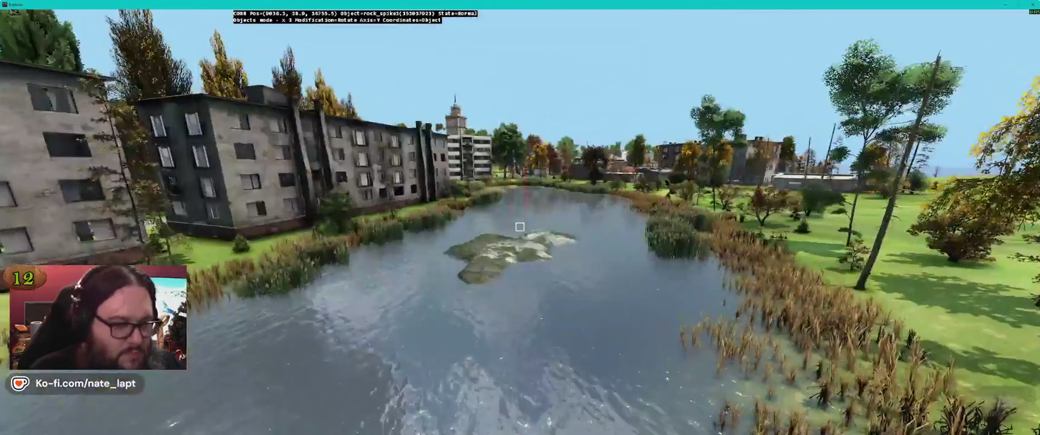
pyautogui.press('Down')
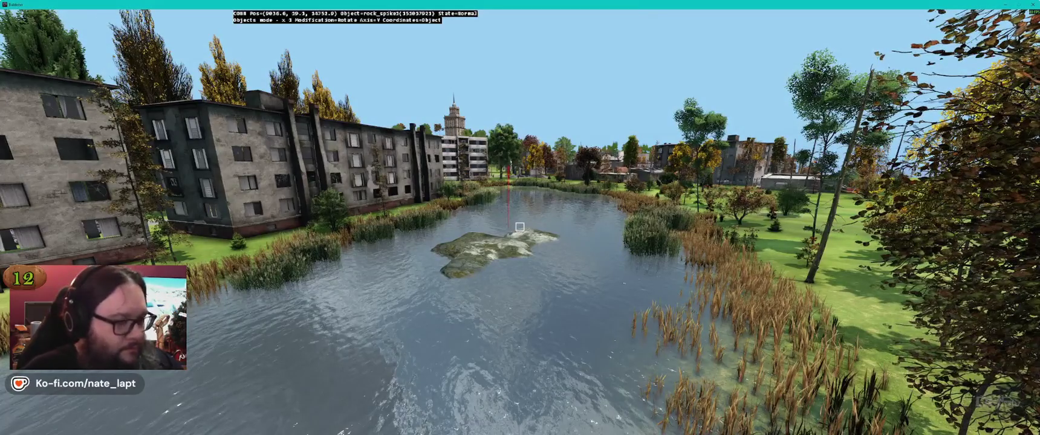
pyautogui.press('Up')
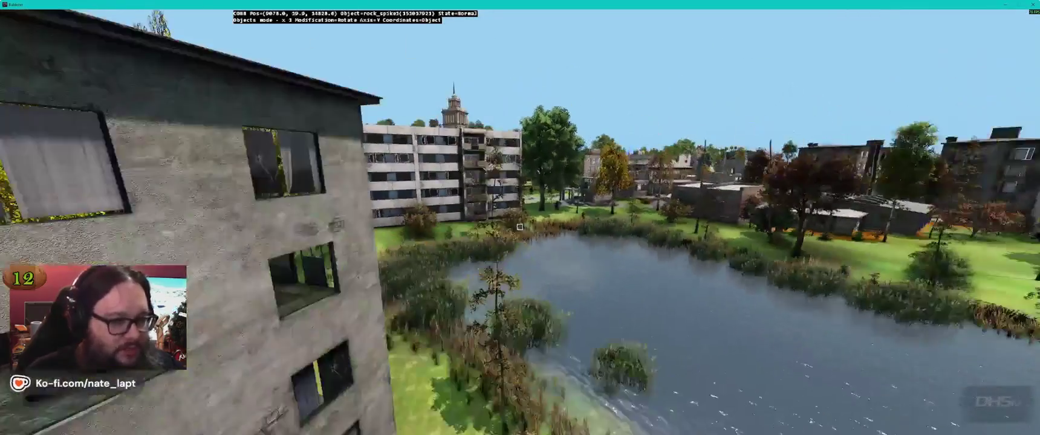
pyautogui.press('Up')
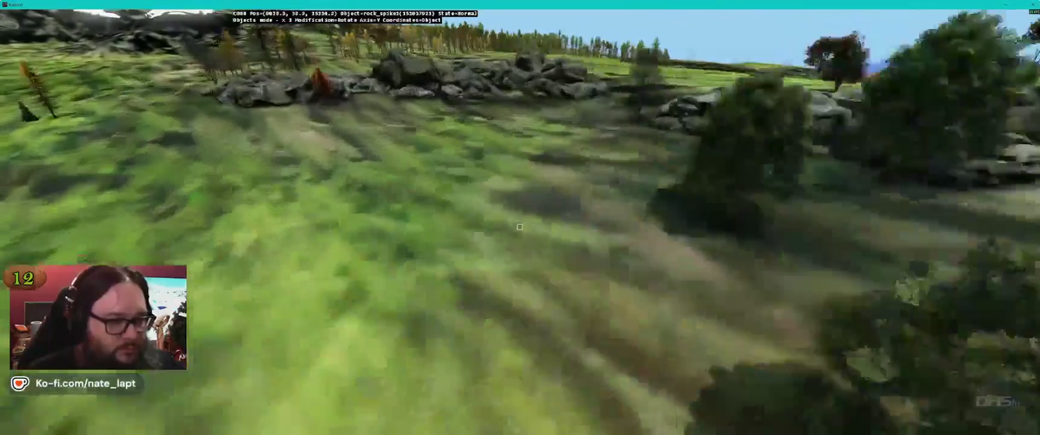
# Set the rock spike against the rock pile, paste a copy, and drop it on the grass.
pyautogui.press('Up')
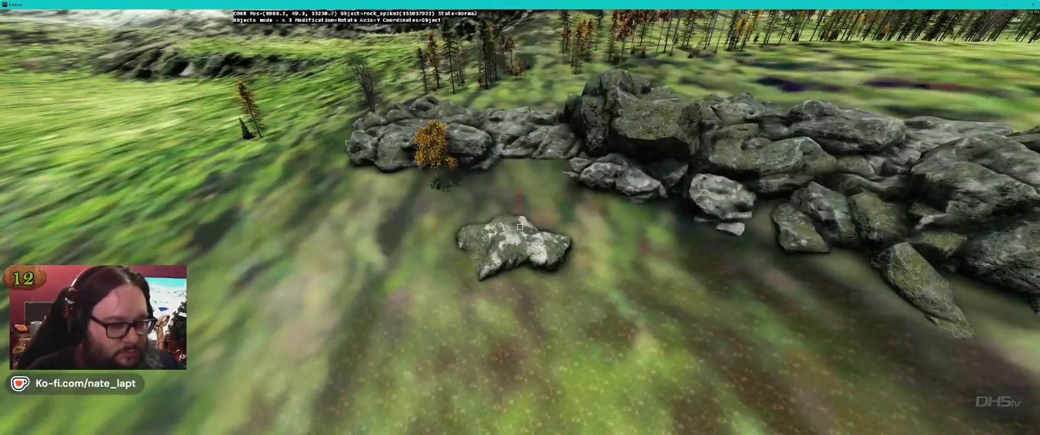
pyautogui.press('Up')
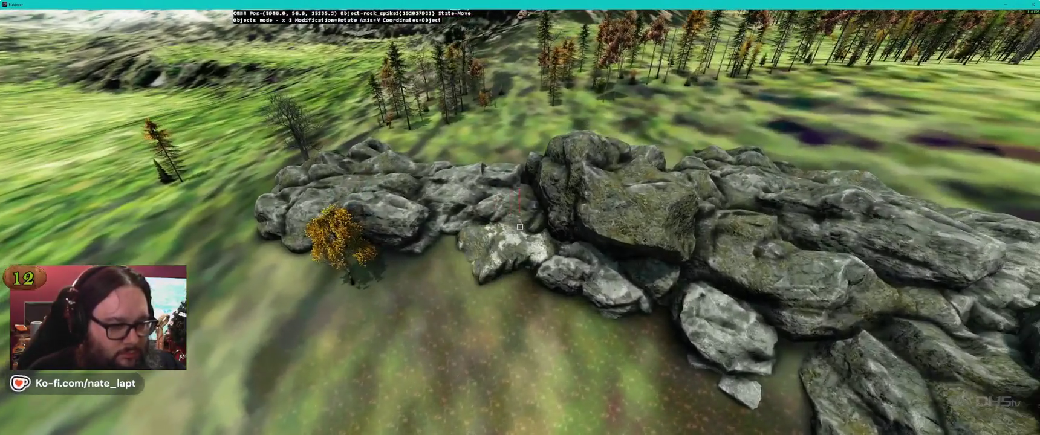
pyautogui.click(519, 227)
pyautogui.press('Up')
pyautogui.press('Insert')
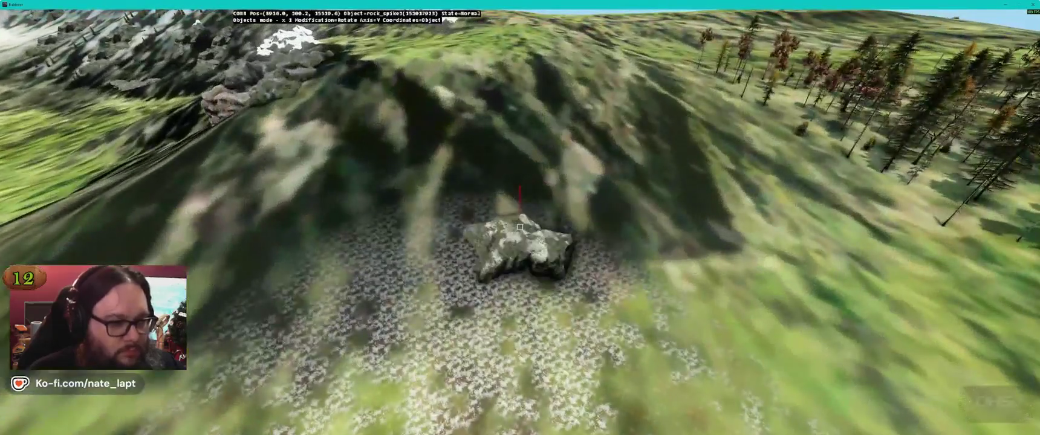
pyautogui.press('Up')
pyautogui.click(519, 227)
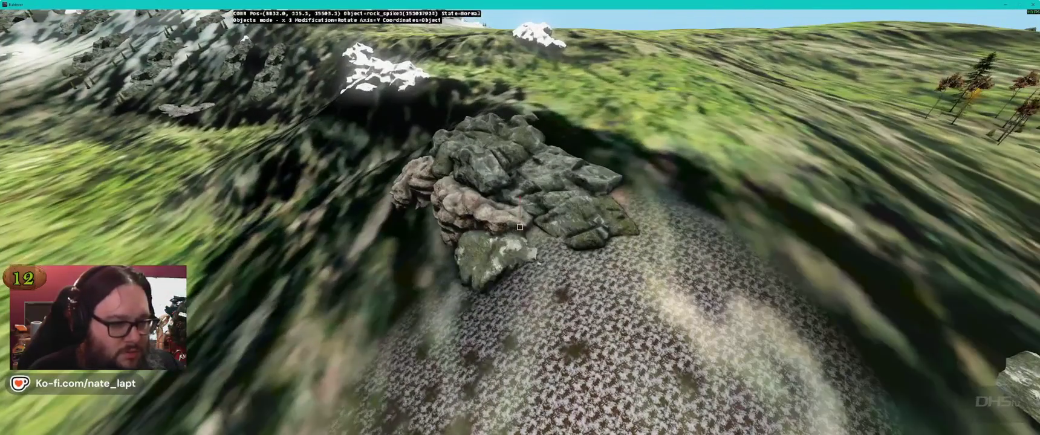
pyautogui.click(519, 227)
pyautogui.click(520, 227)
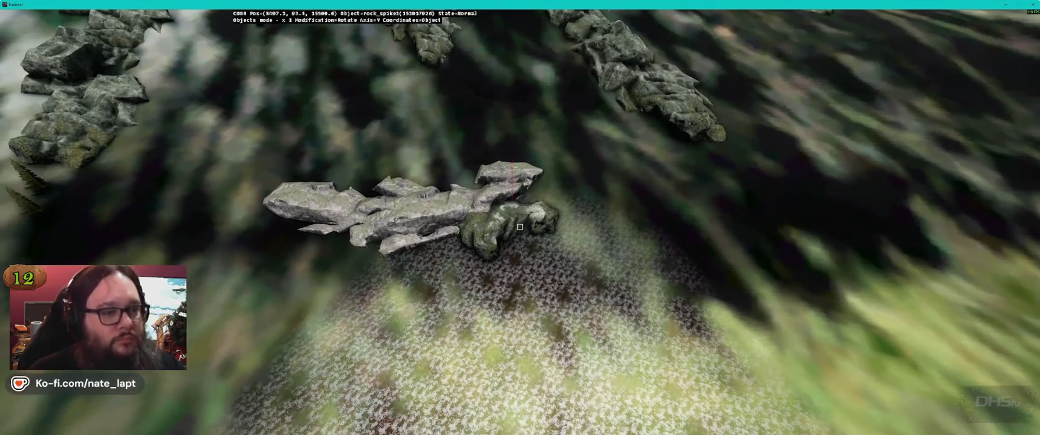
# Paste two more rock_spike3 copies, rotate one around Z, and raise it.
pyautogui.scroll(-5, 519, 227)
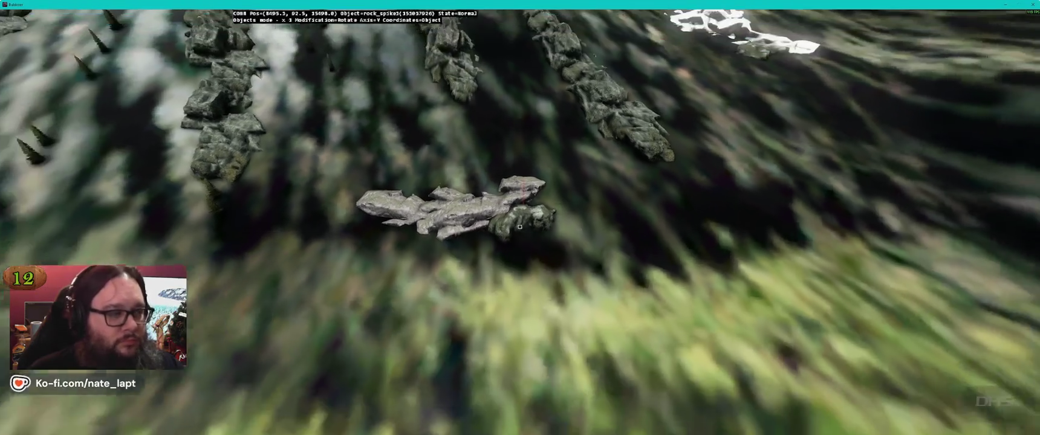
pyautogui.scroll(-5, 520, 227)
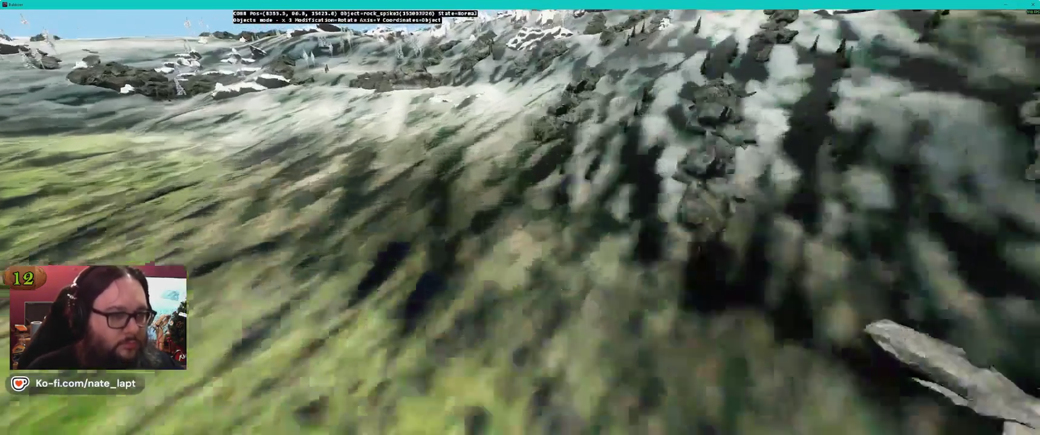
pyautogui.scroll(-5, 519, 227)
pyautogui.hotkey('ctrl', 'v')
pyautogui.hotkey('ctrl', 'v')
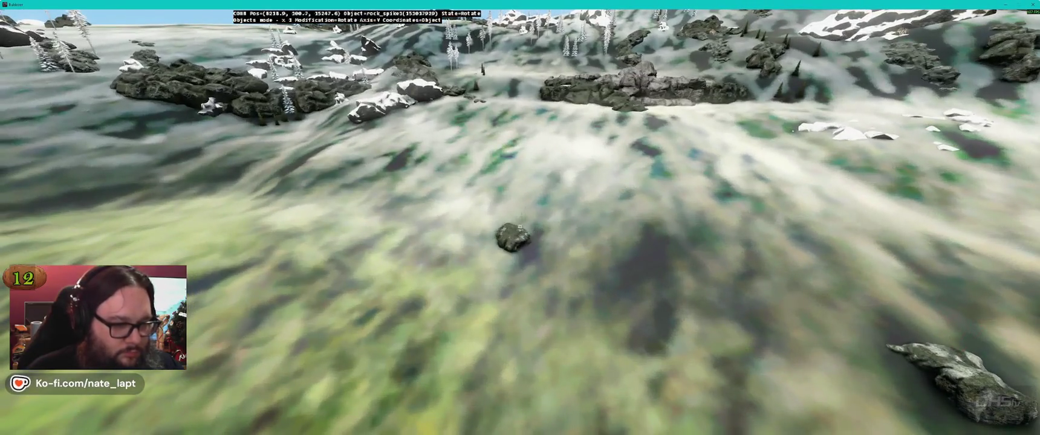
pyautogui.scroll(-5, 519, 227)
pyautogui.hotkey('ctrl', 'v')
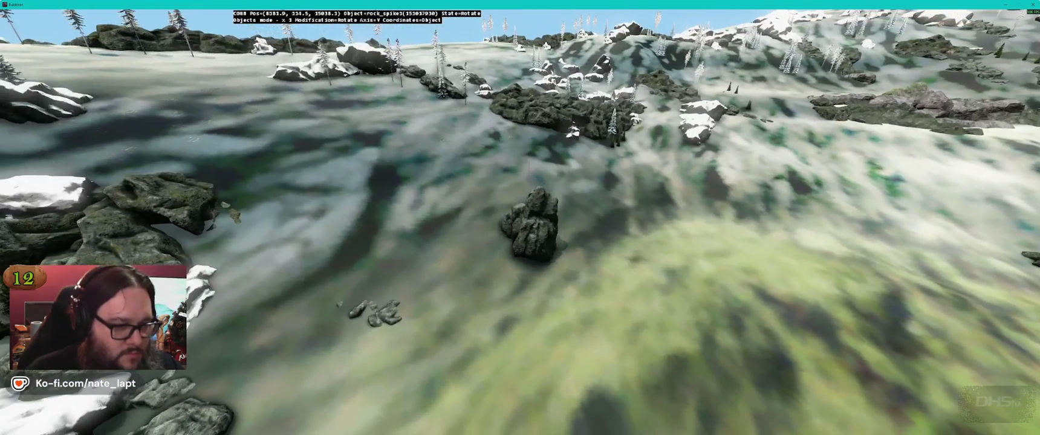
pyautogui.press('z')
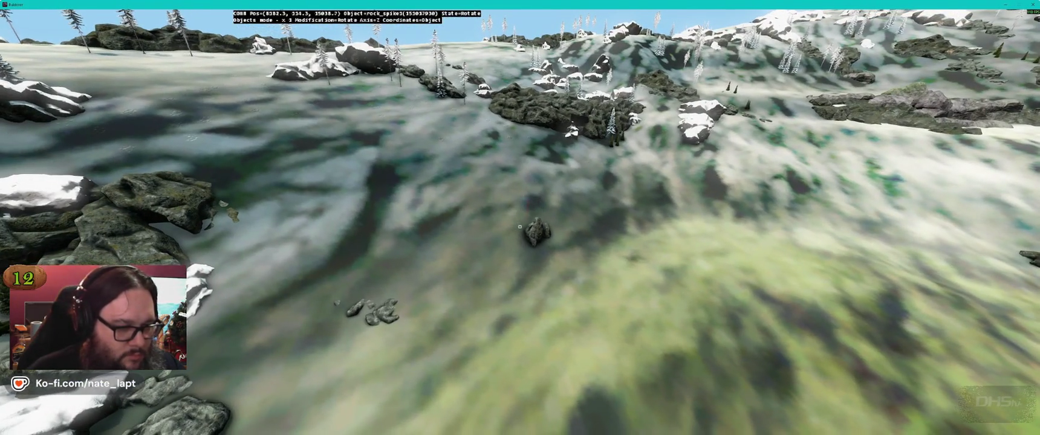
pyautogui.press('e')
pyautogui.click(520, 227)
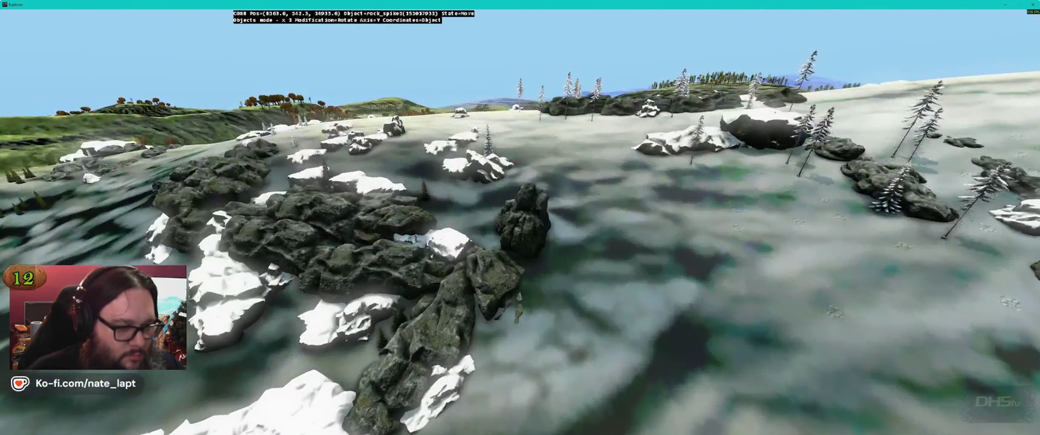
# Reposition the rock spike on the grassy slope, tip it on X, adjust its height, and return to the map.
pyautogui.moveTo(520, 227); pyautogui.dragTo(520, 226)
pyautogui.scroll(-3, 519, 227)
pyautogui.press('x')
pyautogui.press('e')
pyautogui.press('y')
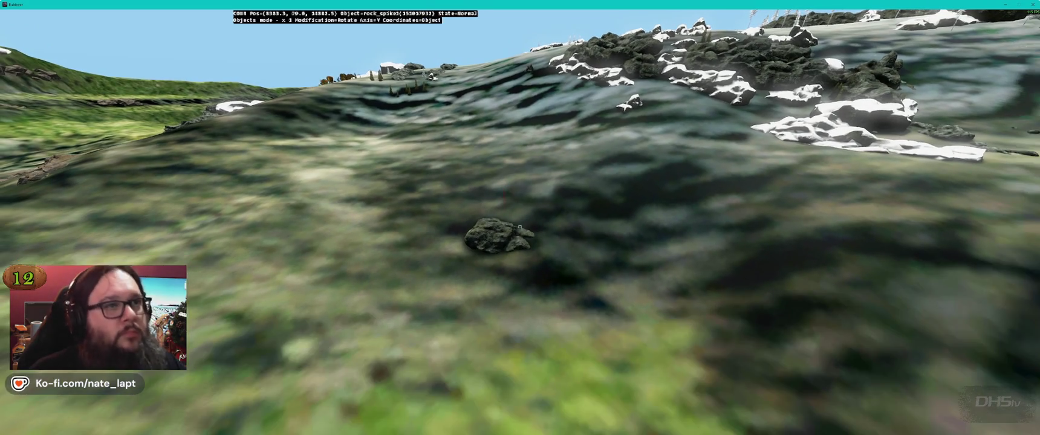
pyautogui.hotkey('alt', 'Tab')
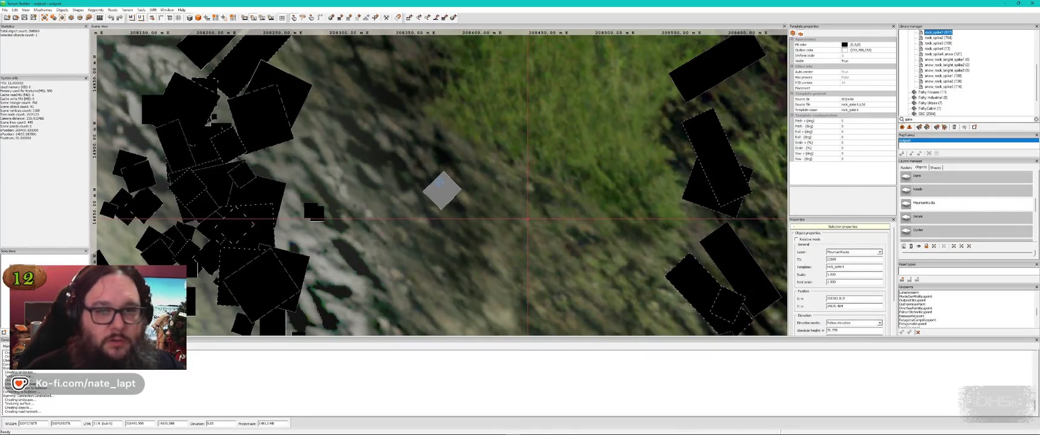
# Place a rock_bright_spike1 beside the hillside cluster and raise it slightly.
pyautogui.scroll(3, 965, 90)
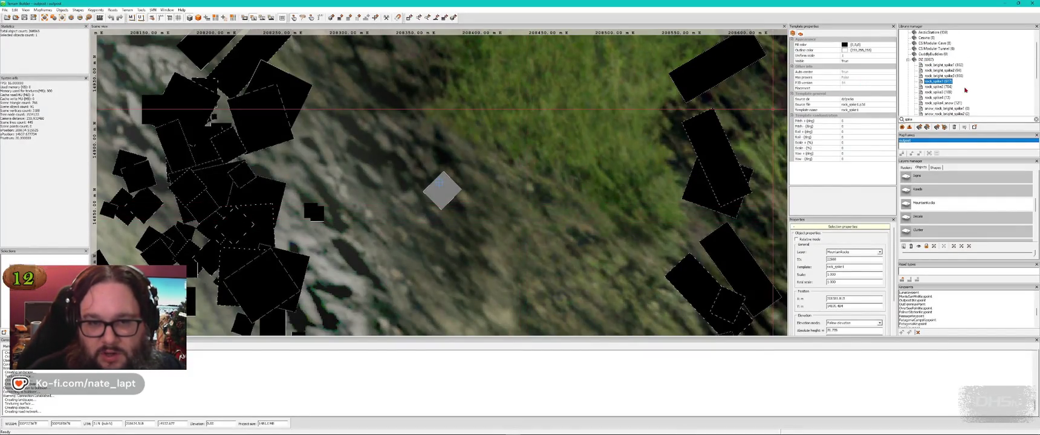
pyautogui.click(936, 65)
pyautogui.hotkey('alt', 'Tab')
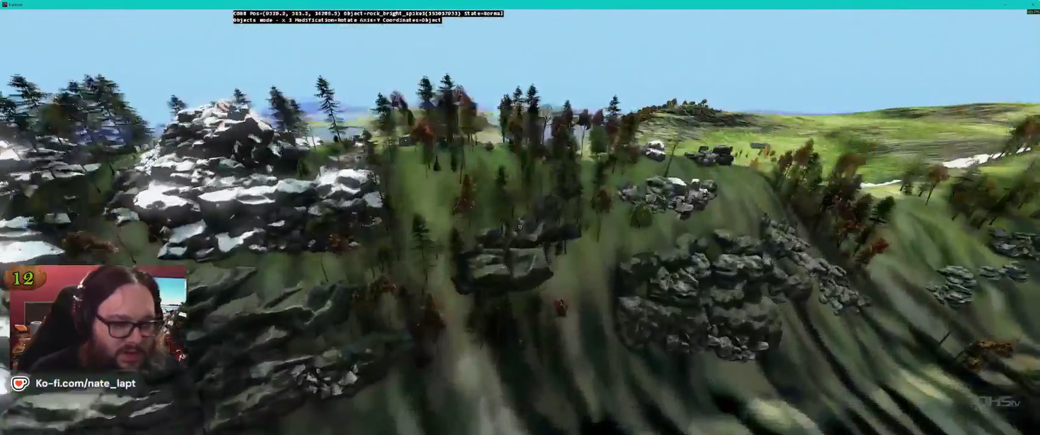
pyautogui.press('Insert')
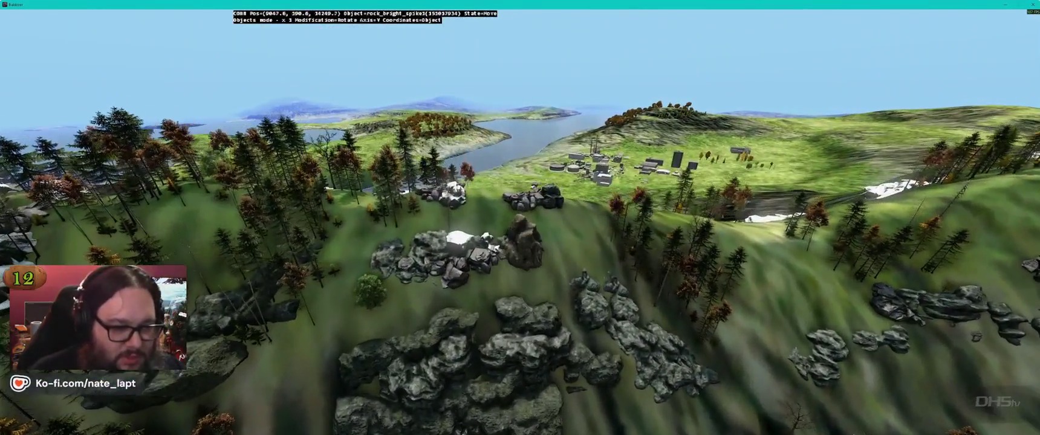
pyautogui.moveTo(520, 227); pyautogui.dragTo(520, 227)
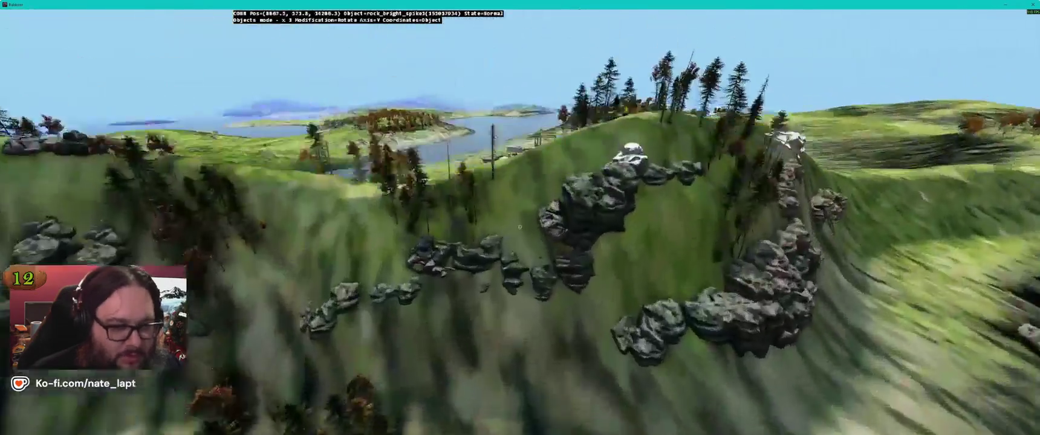
# Add another bright rock spike on the hillside and check it in the Terrain Builder map.
pyautogui.press('Insert')
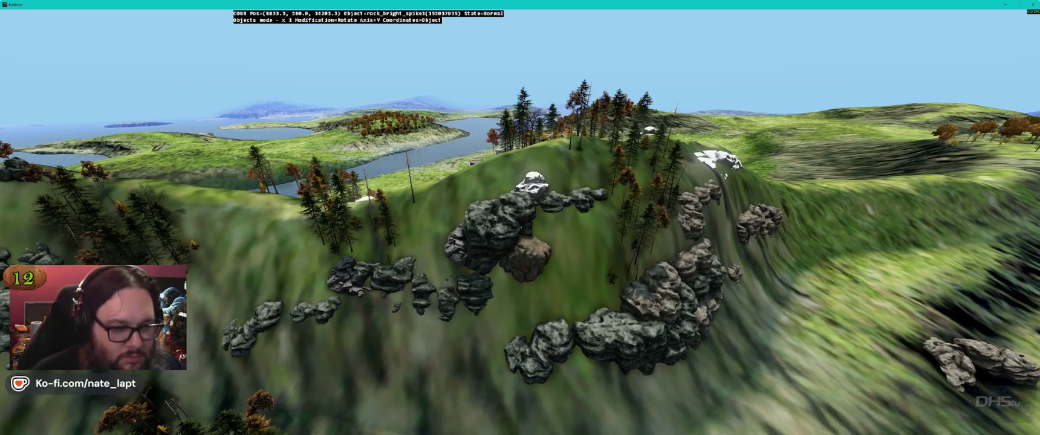
pyautogui.press('w')
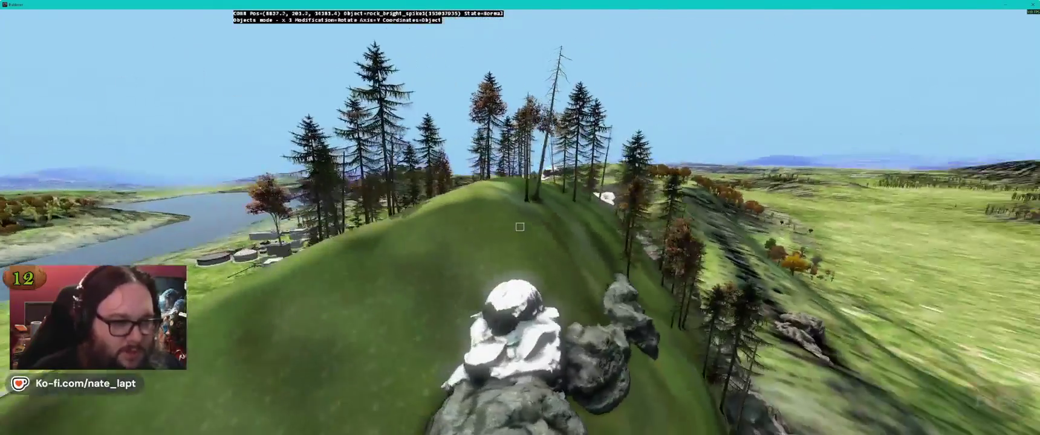
pyautogui.hotkey('alt', 'Tab')
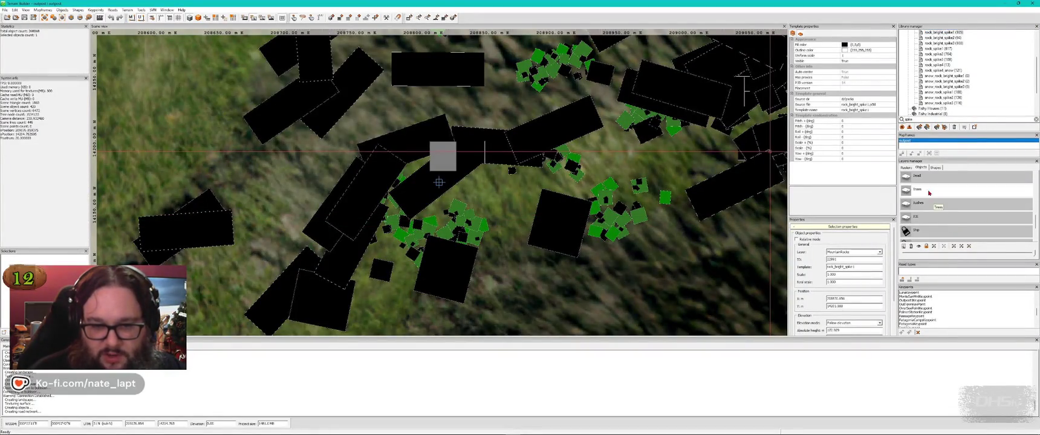
pyautogui.hotkey('alt', 'Tab')
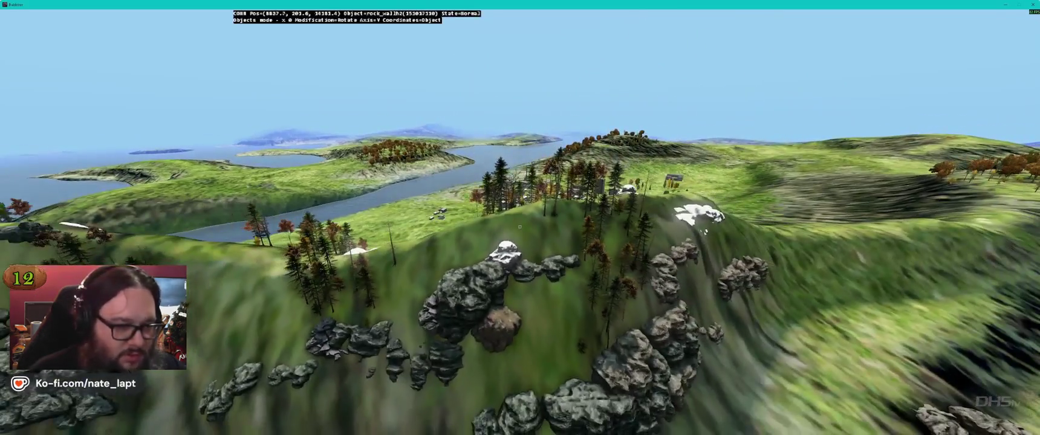
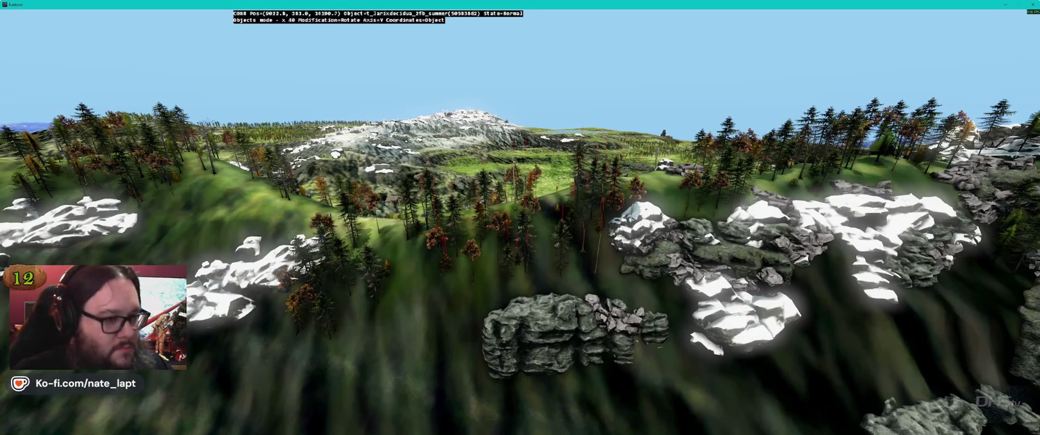
# Fly down to the rocky slope, paste the copied conifer cluster there and turn it slightly.
pyautogui.hotkey('alt', 'Tab')
pyautogui.hotkey('alt', 'Tab')
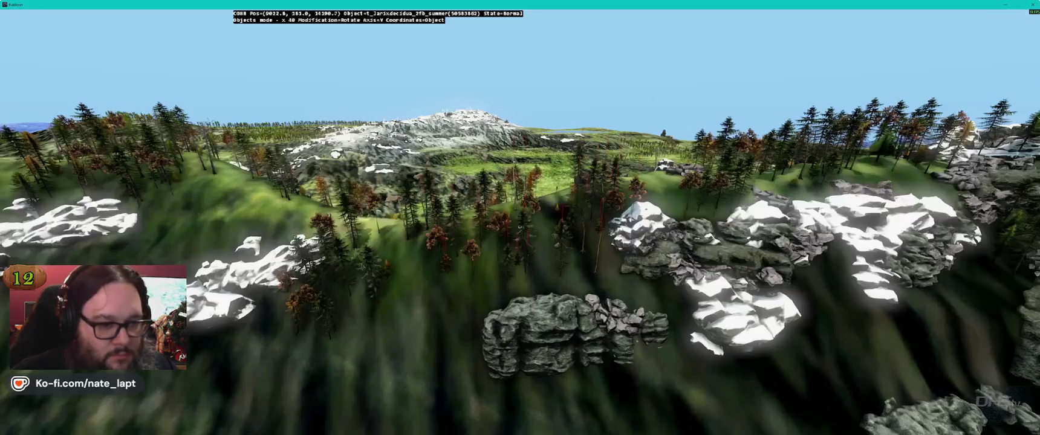
pyautogui.press('w')
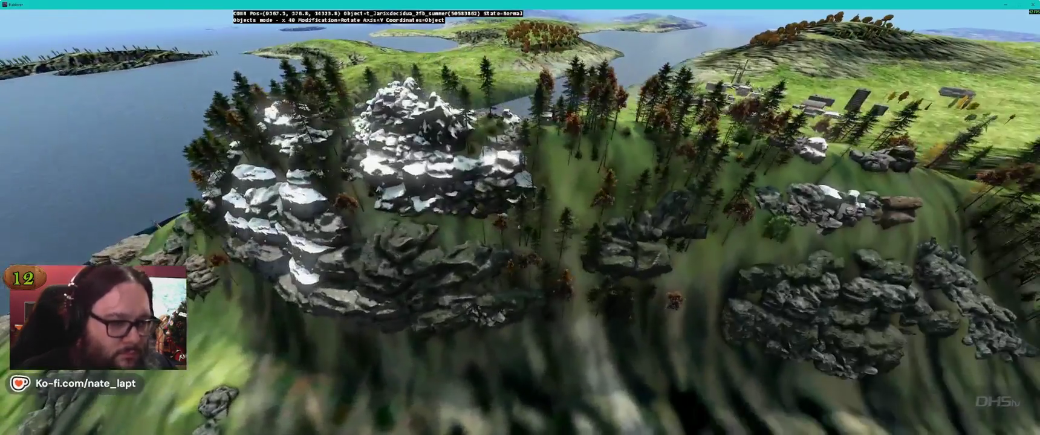
pyautogui.press('w')
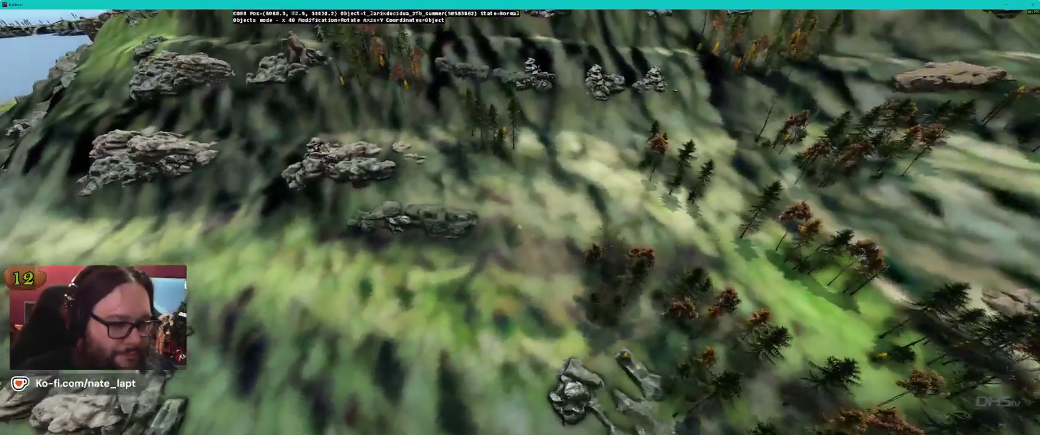
pyautogui.press('w')
pyautogui.hotkey('ctrl', 'v')
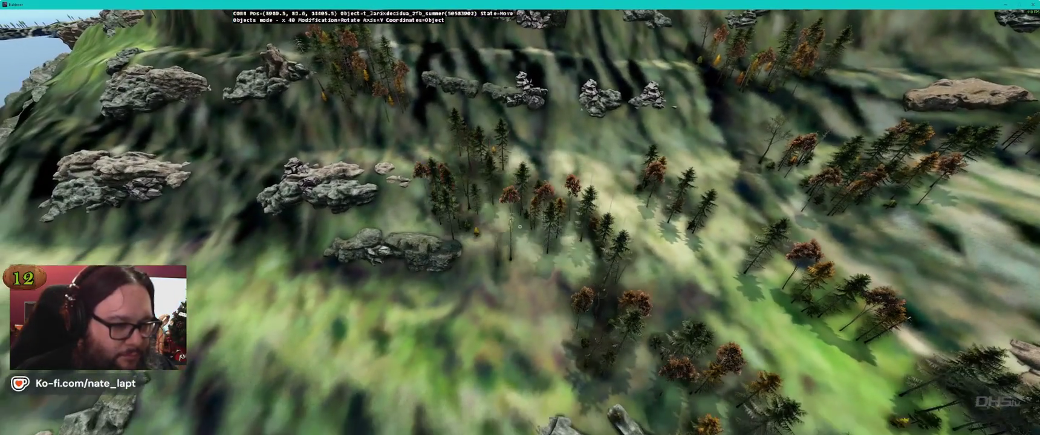
pyautogui.press('w')
pyautogui.click(519, 227)
pyautogui.moveTo(519, 227); pyautogui.dragTo(520, 227)
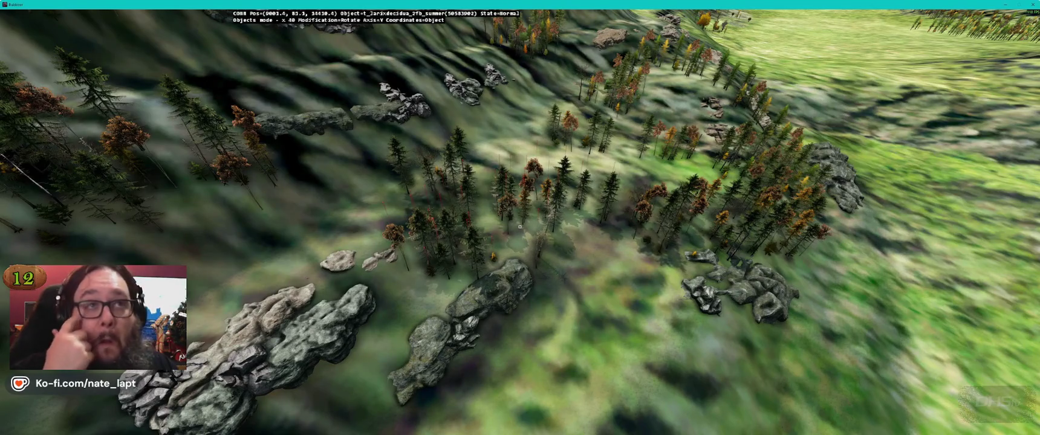
# Fly over to the snowy hilltop and drag the selected tree group across the hillside.
pyautogui.press('w')
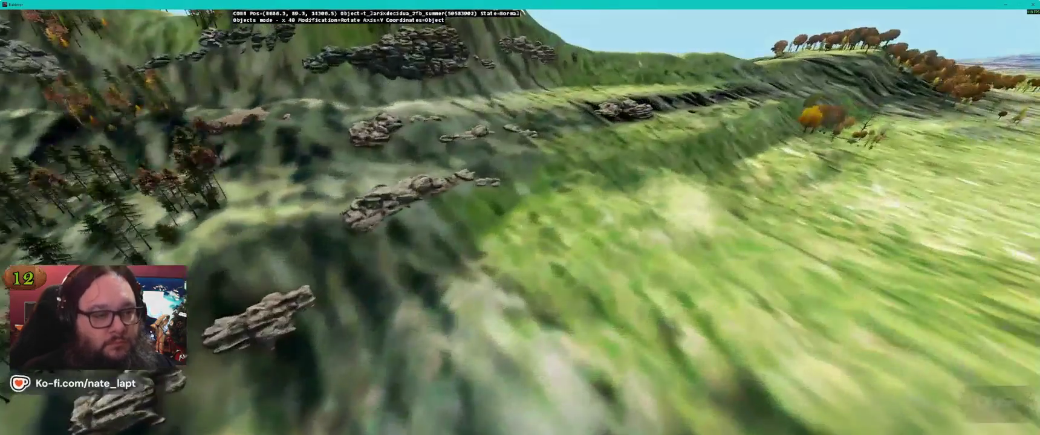
pyautogui.press('w')
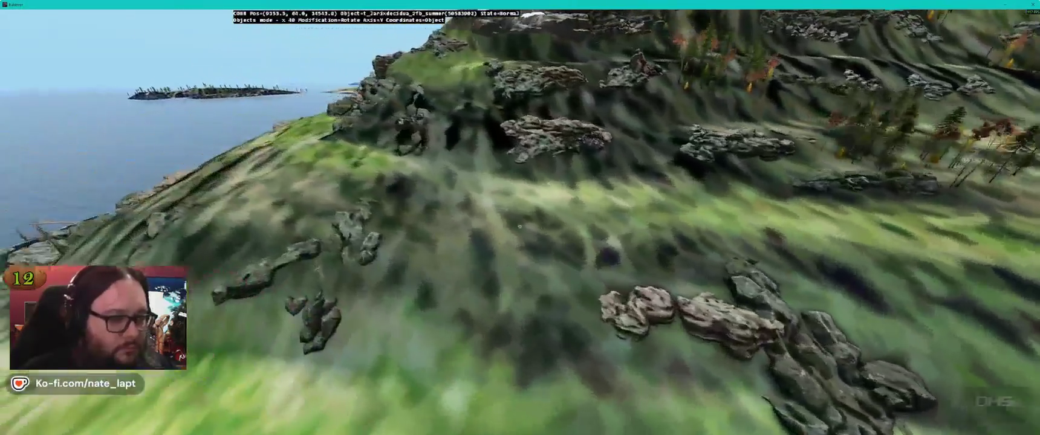
pyautogui.press('w')
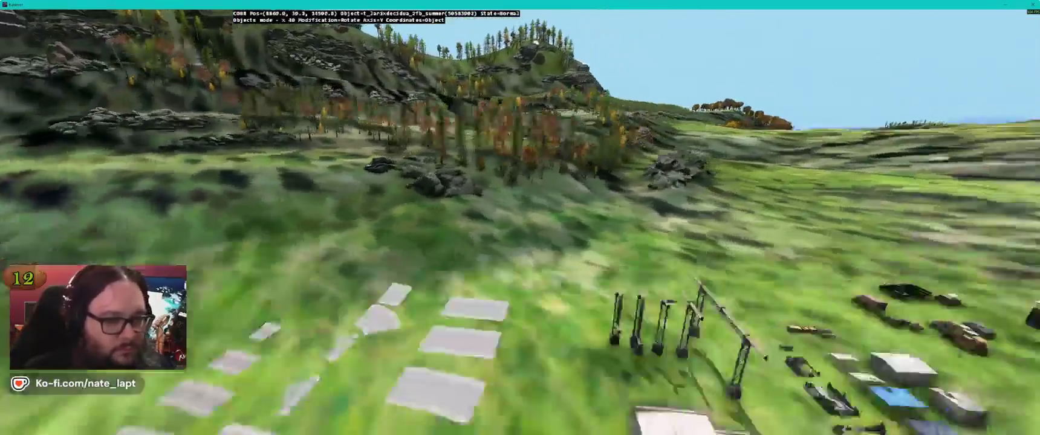
pyautogui.press('w')
pyautogui.press('w')
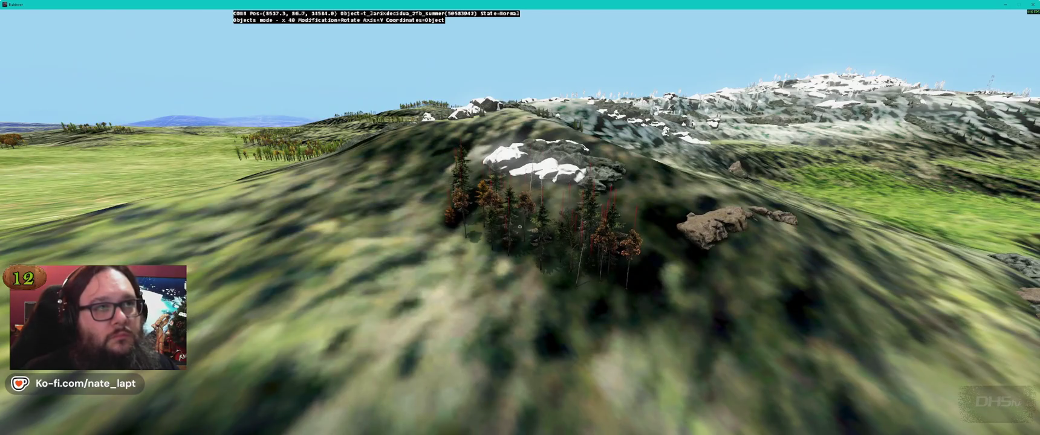
pyautogui.press('w')
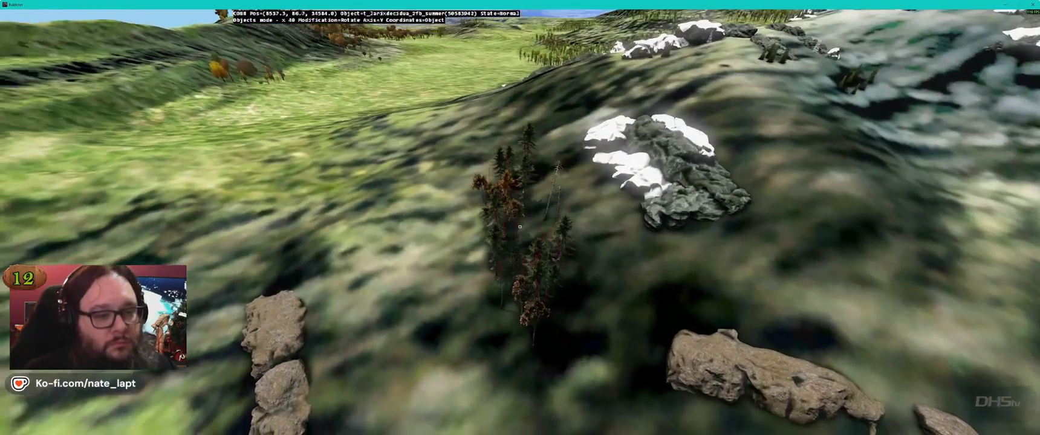
pyautogui.moveTo(519, 227); pyautogui.dragTo(520, 226)
# Pull back over the grassland tree rows and look down on the rocks.
pyautogui.press('s')
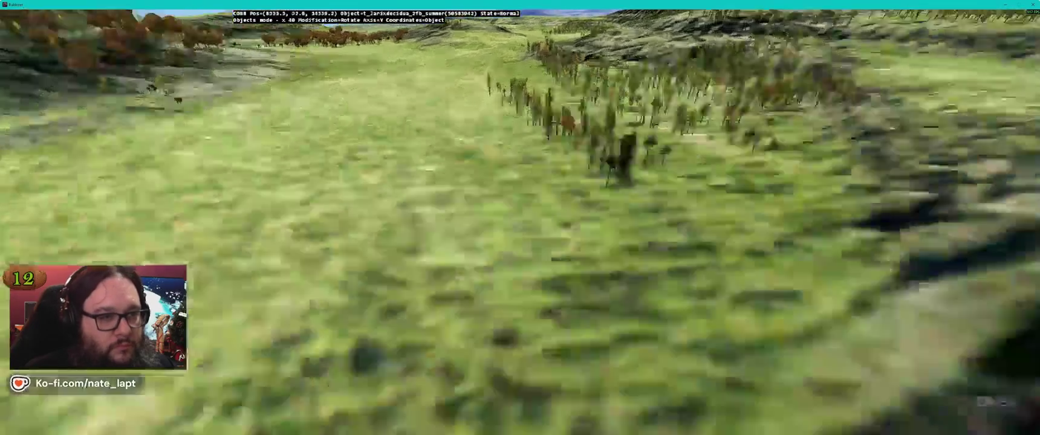
pyautogui.press('s')
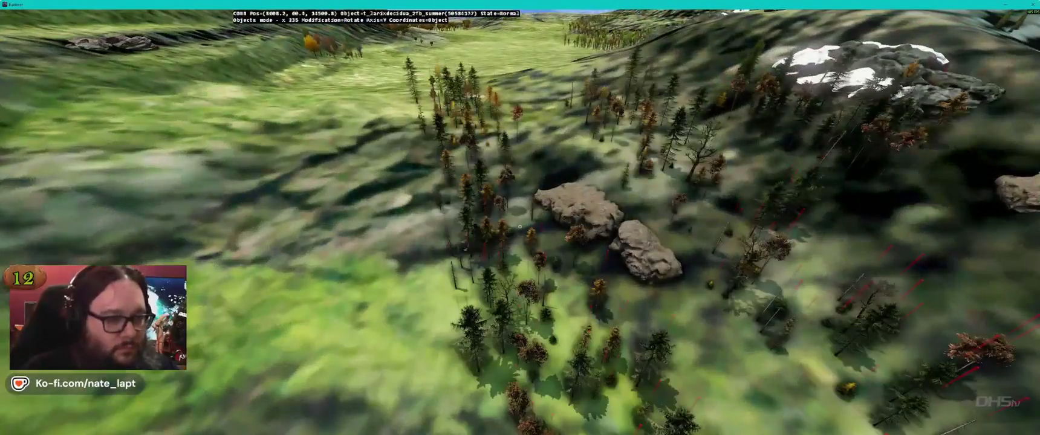
pyautogui.press('s')
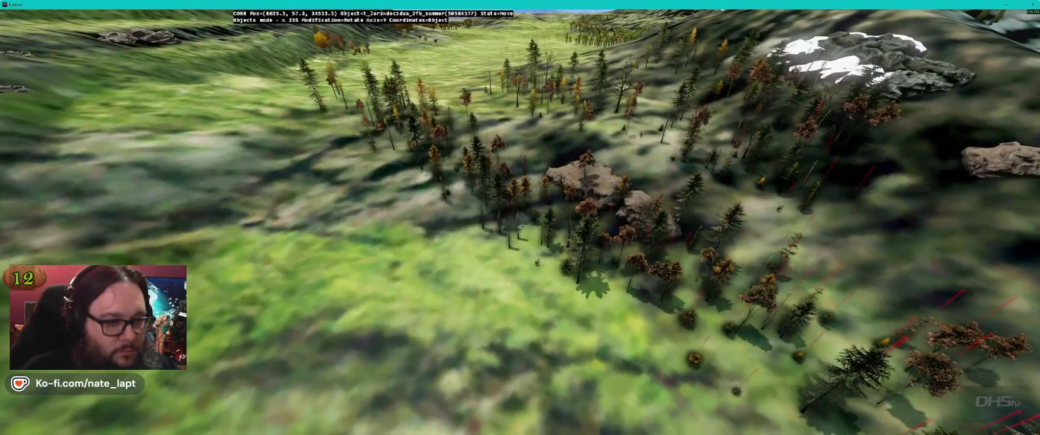
pyautogui.press('w')
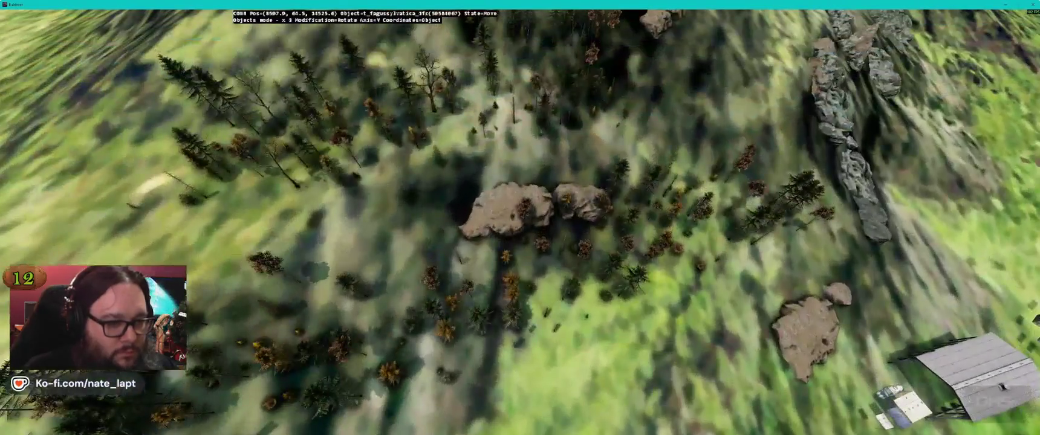
pyautogui.press('w')
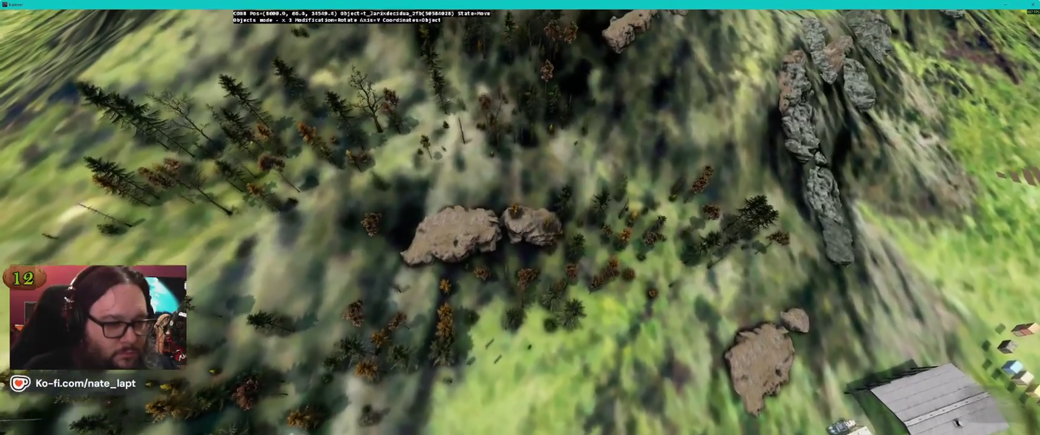
pyautogui.press('s')
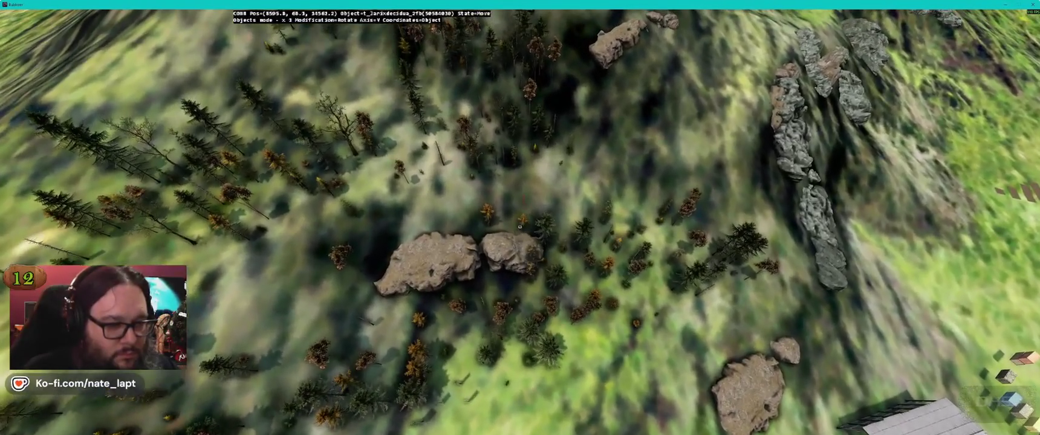
pyautogui.press('w')
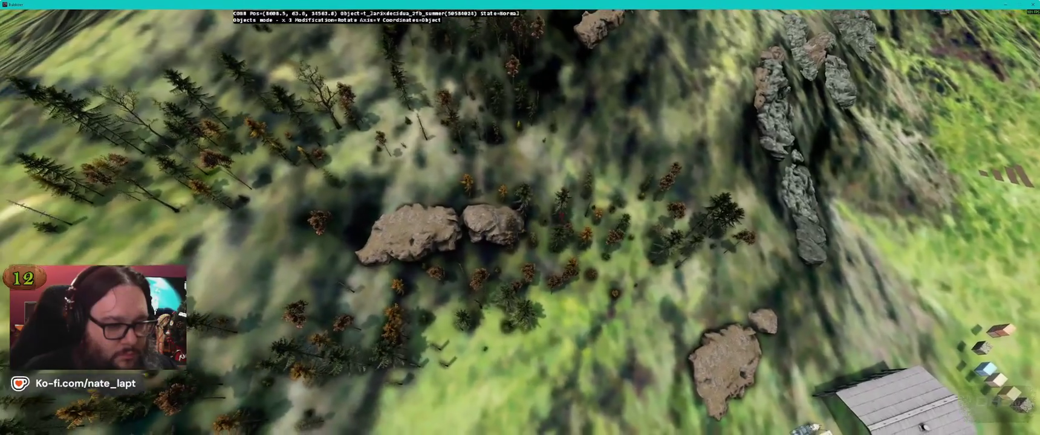
pyautogui.press('s')
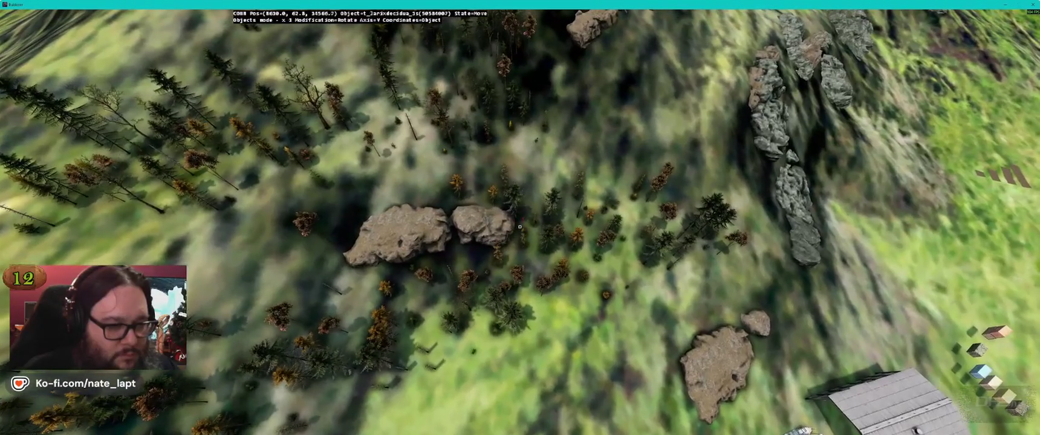
pyautogui.press('s')
pyautogui.press('w')
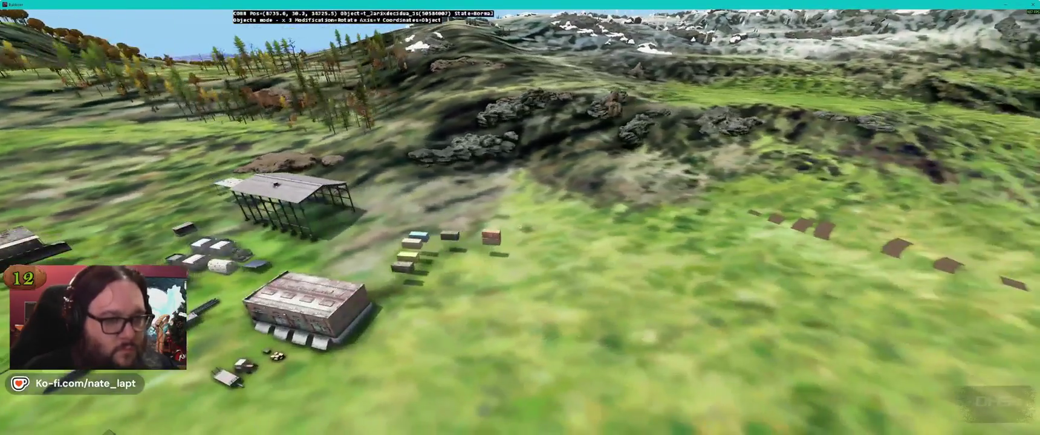
pyautogui.press('w')
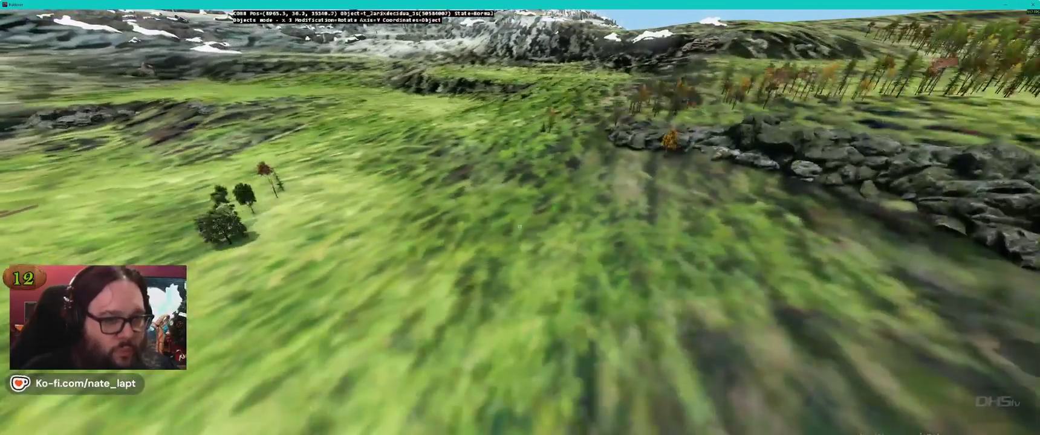
pyautogui.press('w')
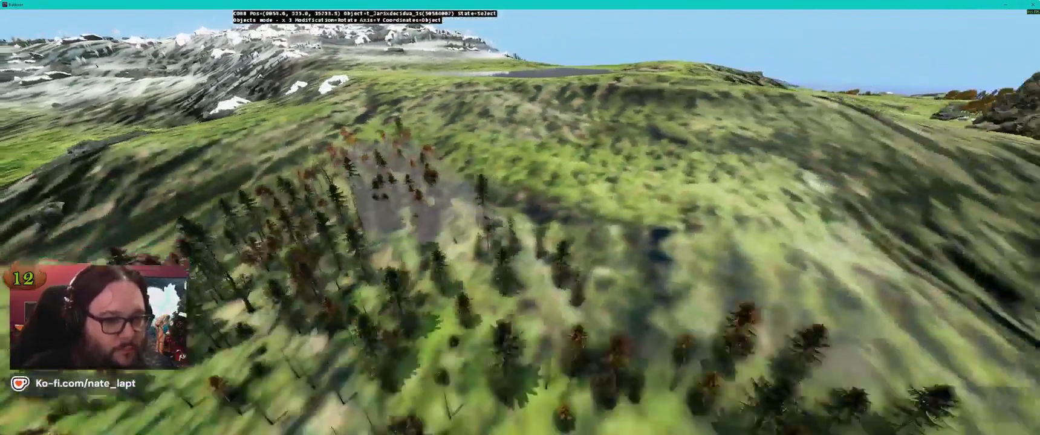
pyautogui.press('w')
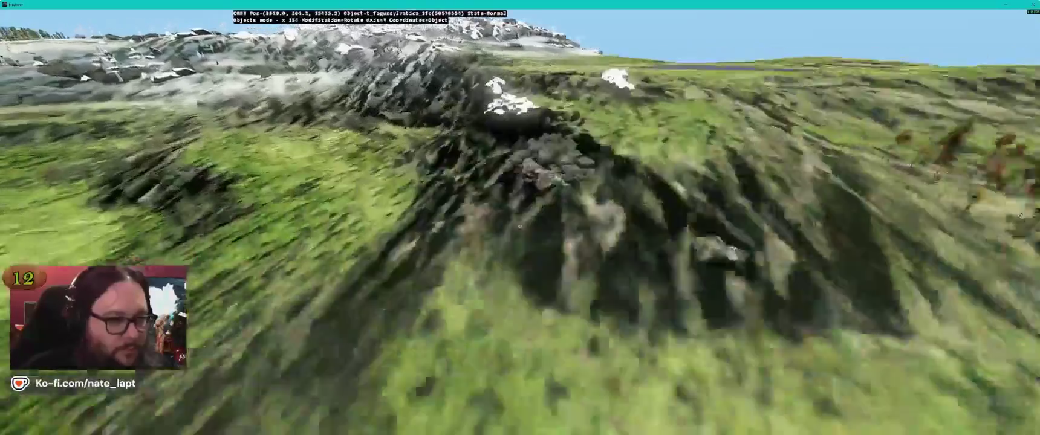
pyautogui.press('w')
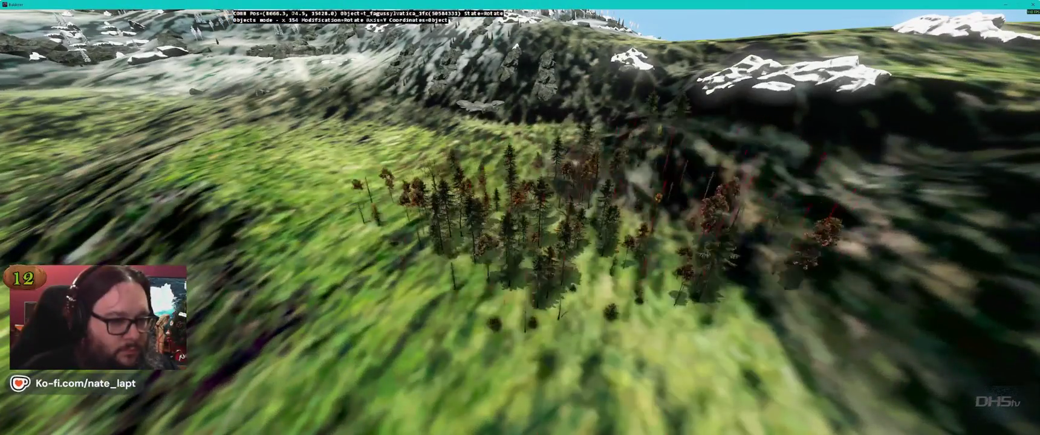
pyautogui.press('w')
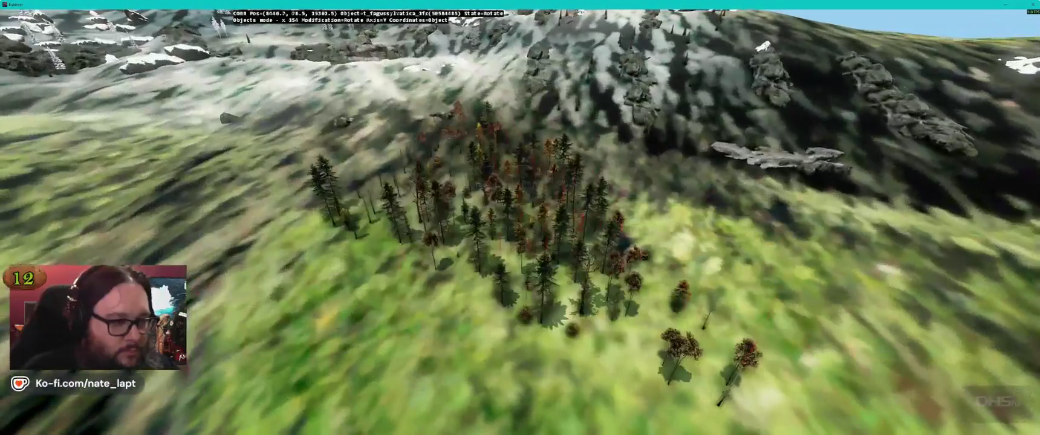
pyautogui.press('w')
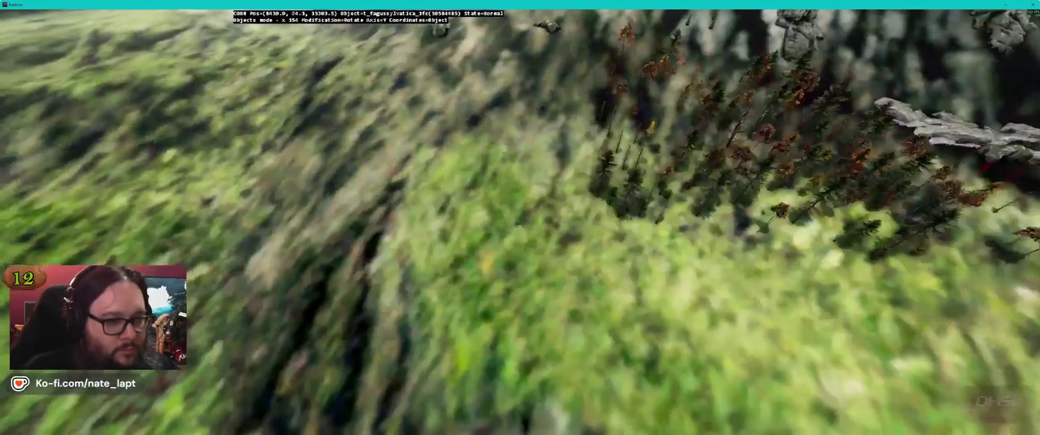
pyautogui.press('w')
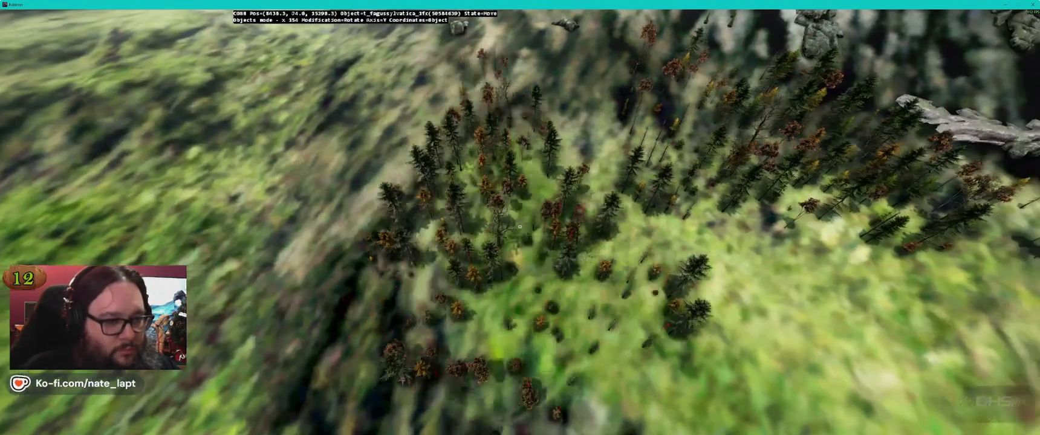
pyautogui.press('w')
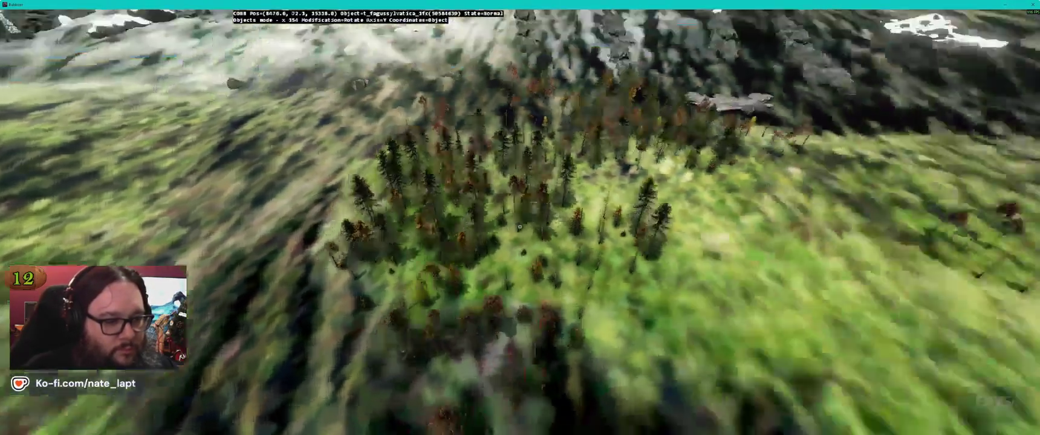
pyautogui.press('w')
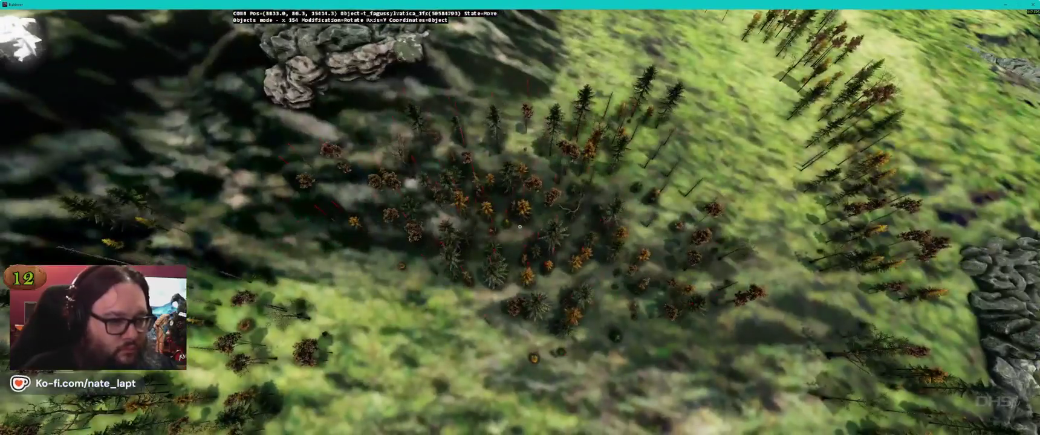
pyautogui.press('w')
pyautogui.press('w')
pyautogui.press('w')
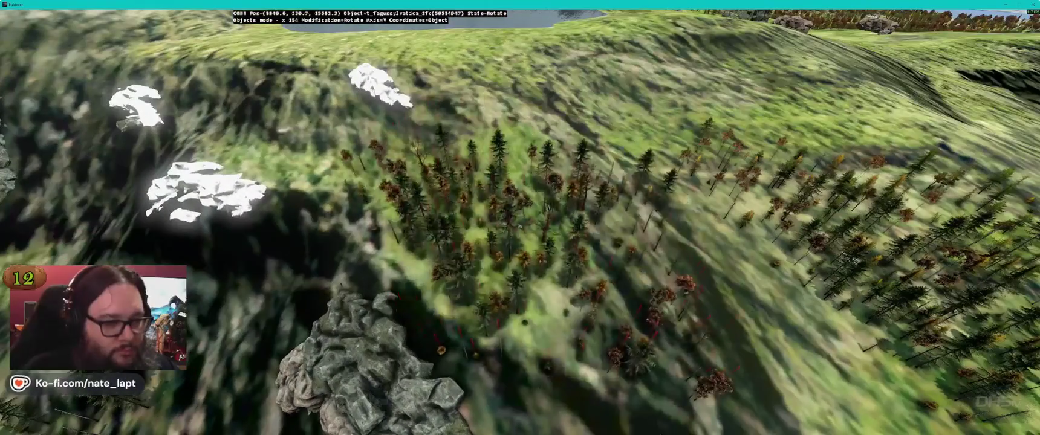
pyautogui.press('w')
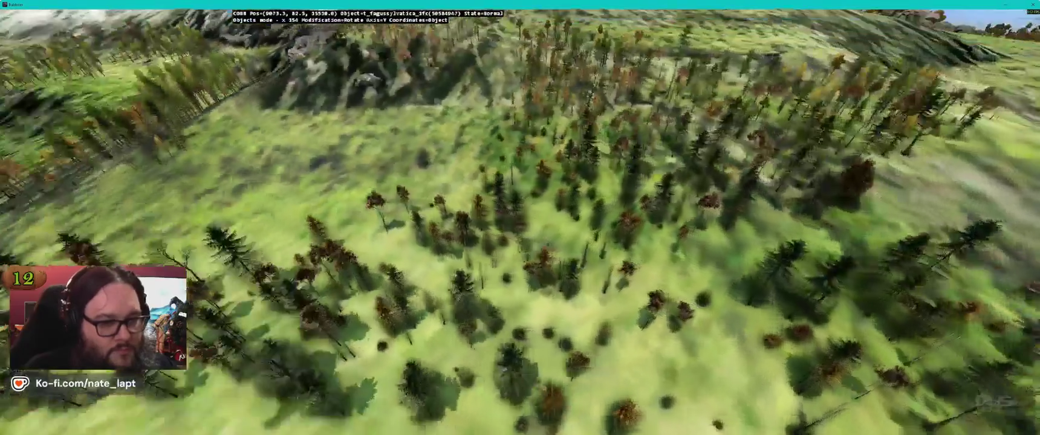
pyautogui.press('w')
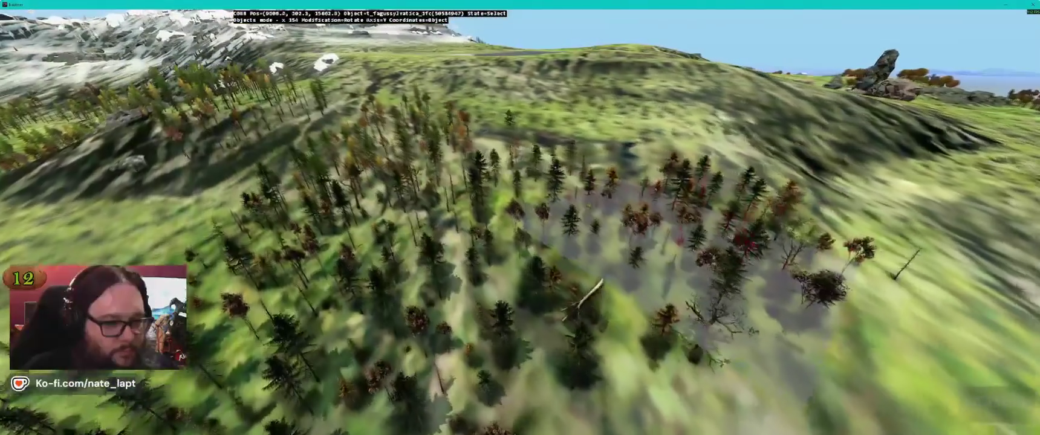
pyautogui.press('w')
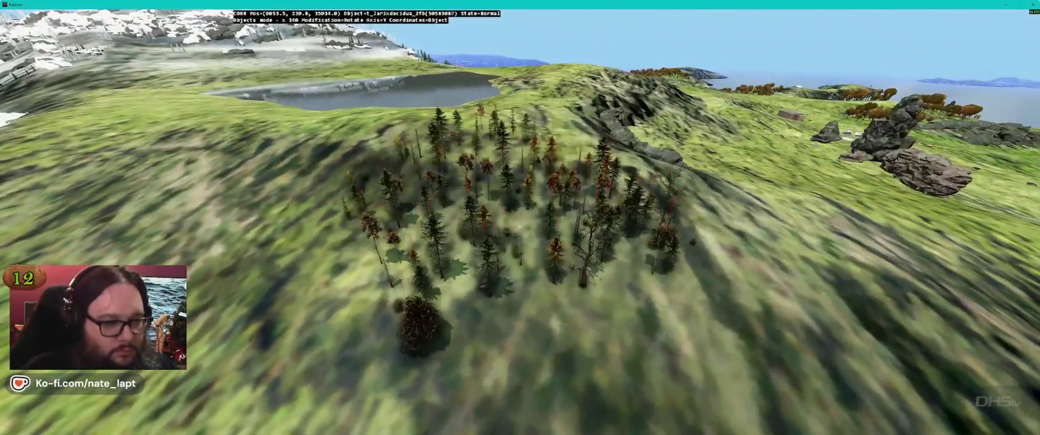
pyautogui.press('s')
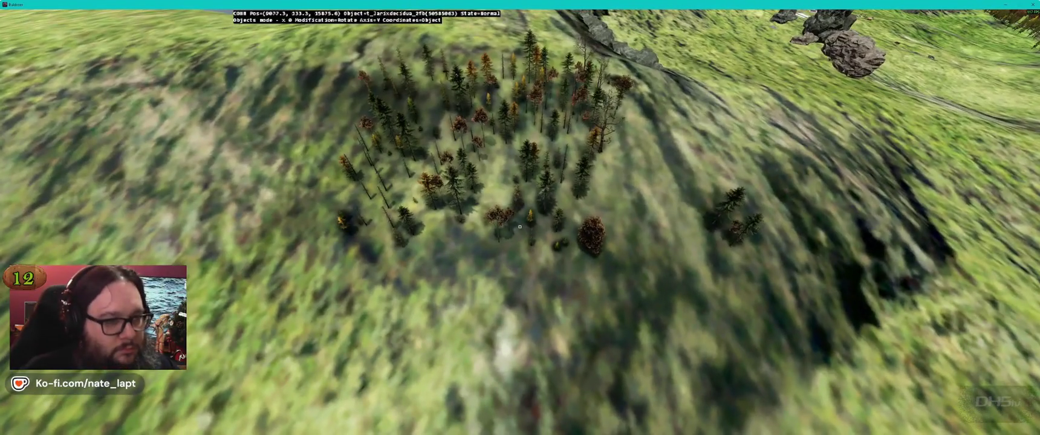
pyautogui.press('w')
pyautogui.press('s')
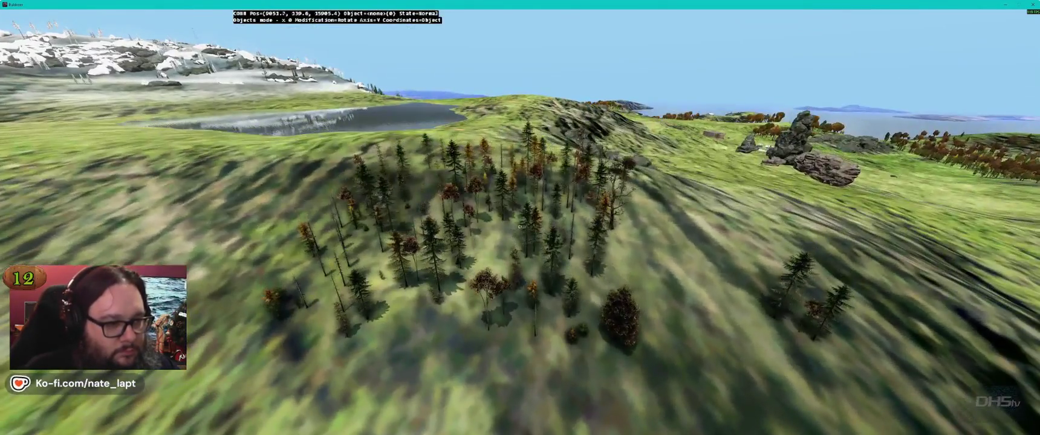
pyautogui.press('d')
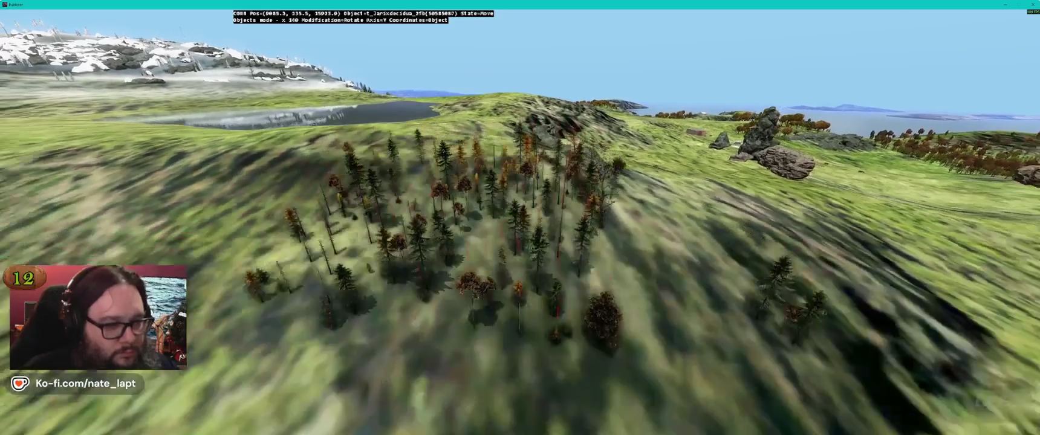
pyautogui.press('a')
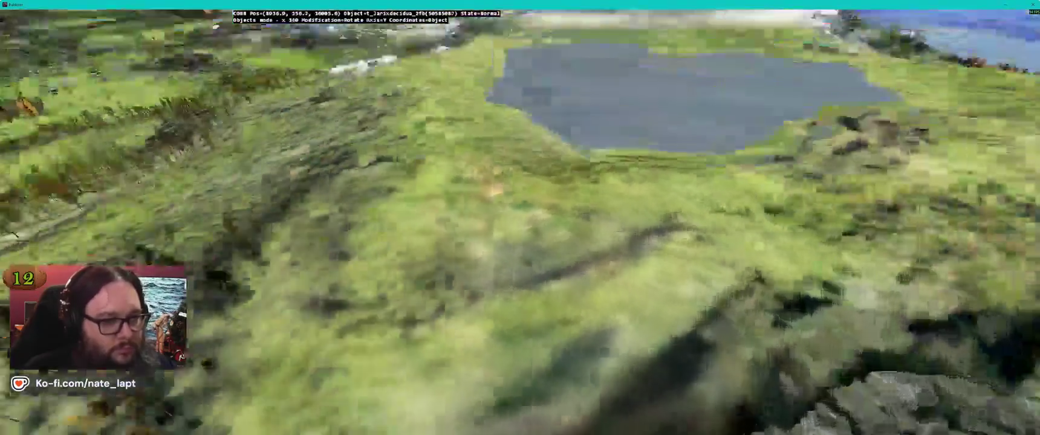
pyautogui.press('w')
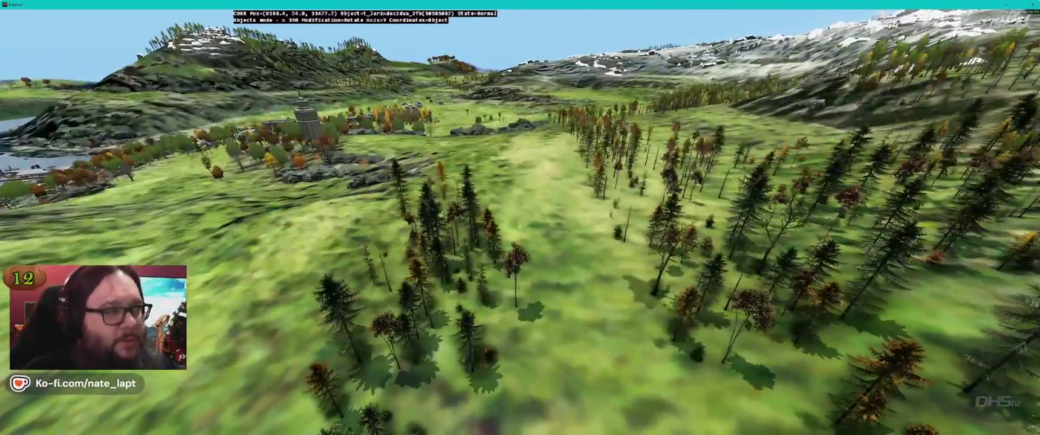
pyautogui.press('s')
pyautogui.press('w')
pyautogui.press('w')
pyautogui.press('w')
pyautogui.press('w')
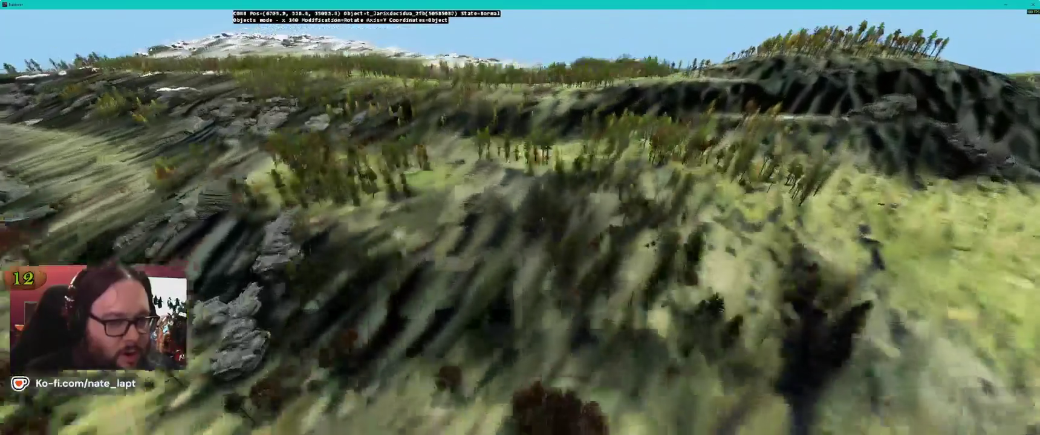
pyautogui.press('w')
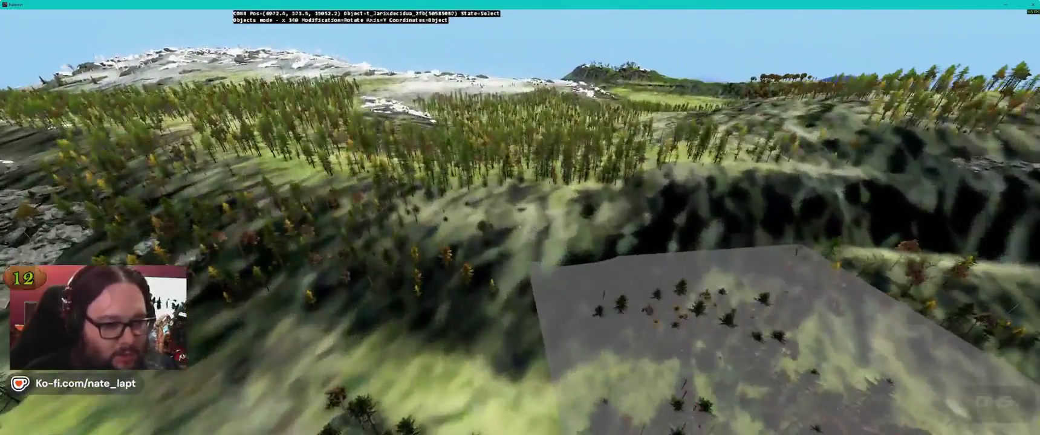
pyautogui.press('w')
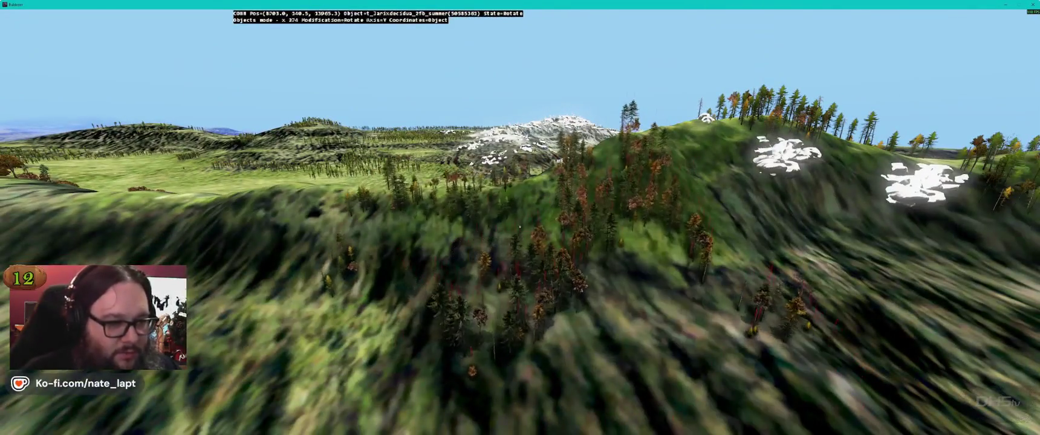
pyautogui.moveTo(519, 227)
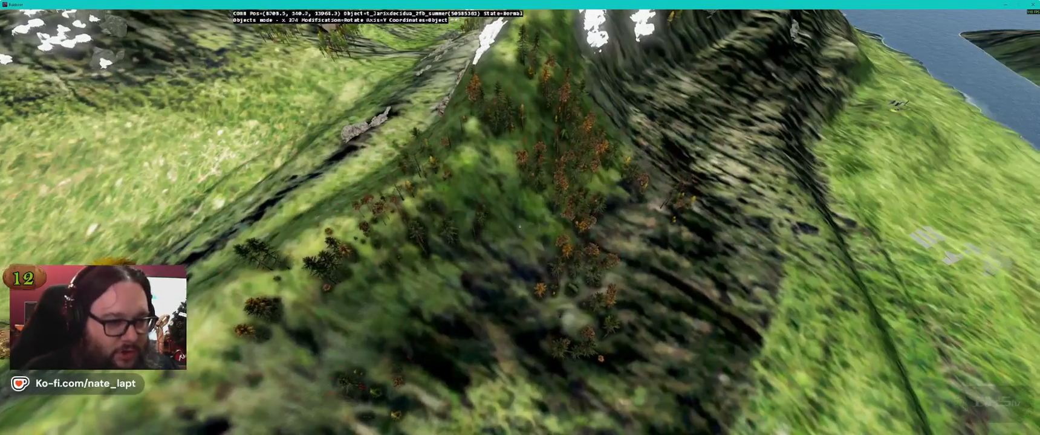
pyautogui.press('w')
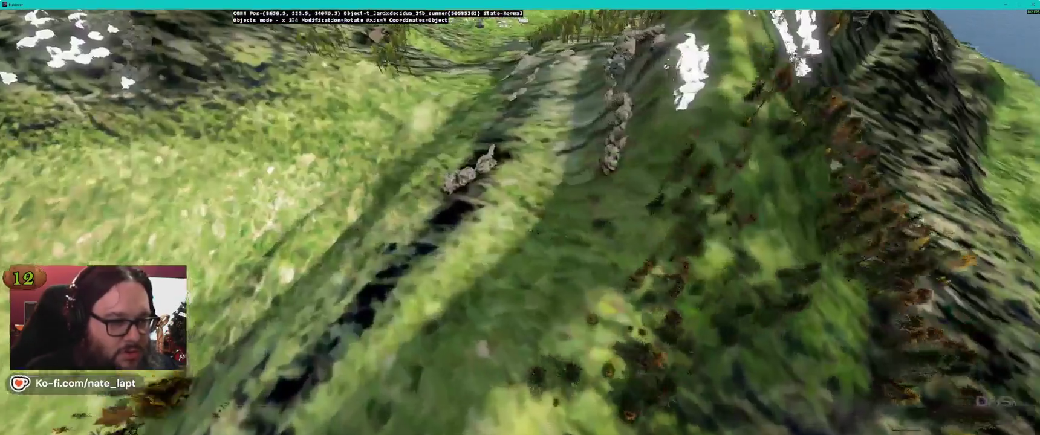
pyautogui.press('w')
pyautogui.press('w')
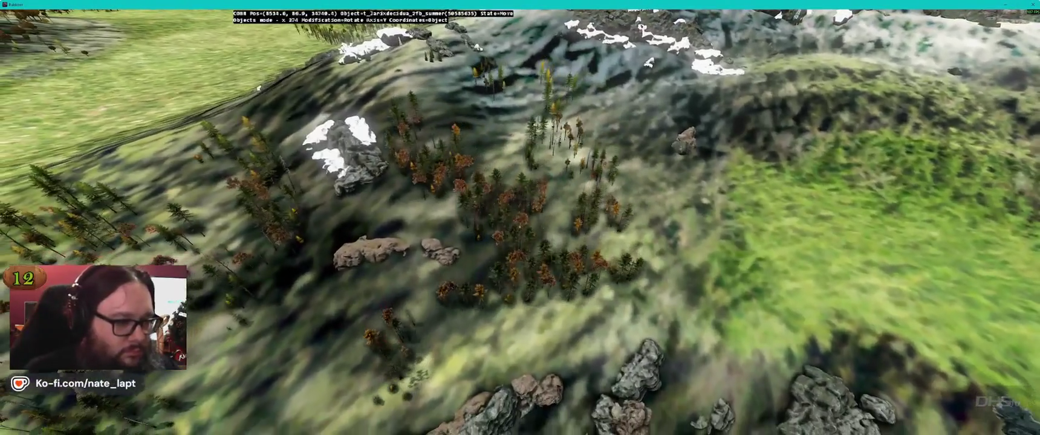
pyautogui.press('w')
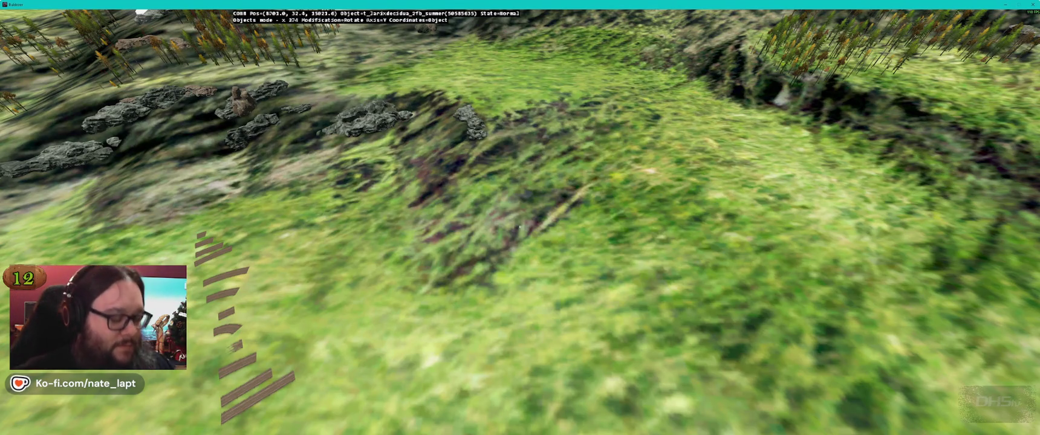
pyautogui.hotkey('alt', 'Tab')
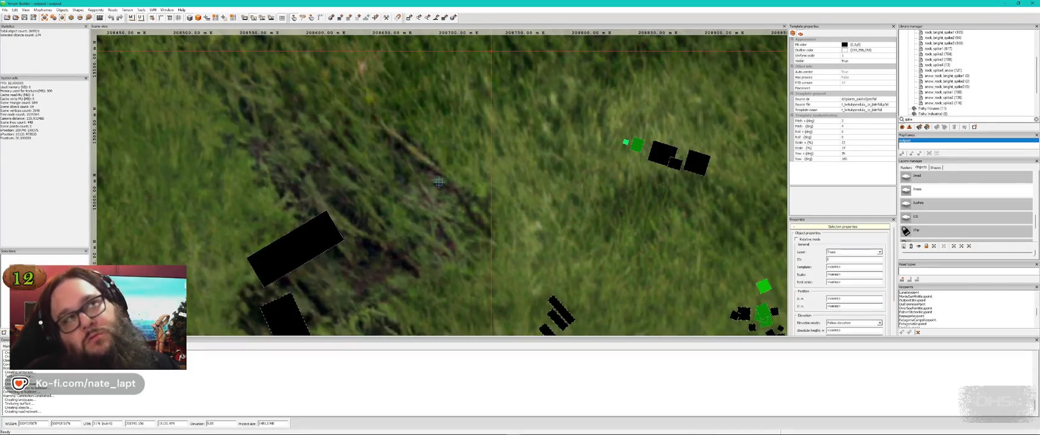
pyautogui.hotkey('alt', 'Tab')
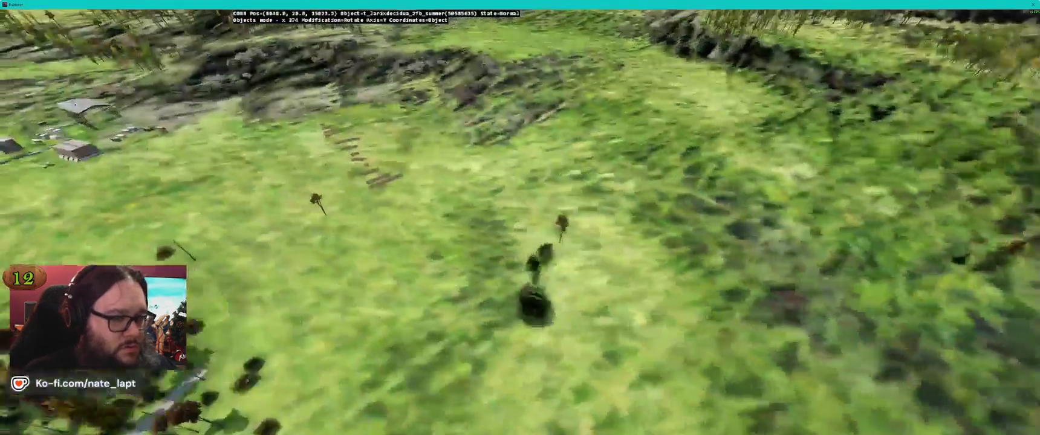
# Fly around the lakeside tree cluster and turn the tree group near the rocks slightly.
pyautogui.press('w')
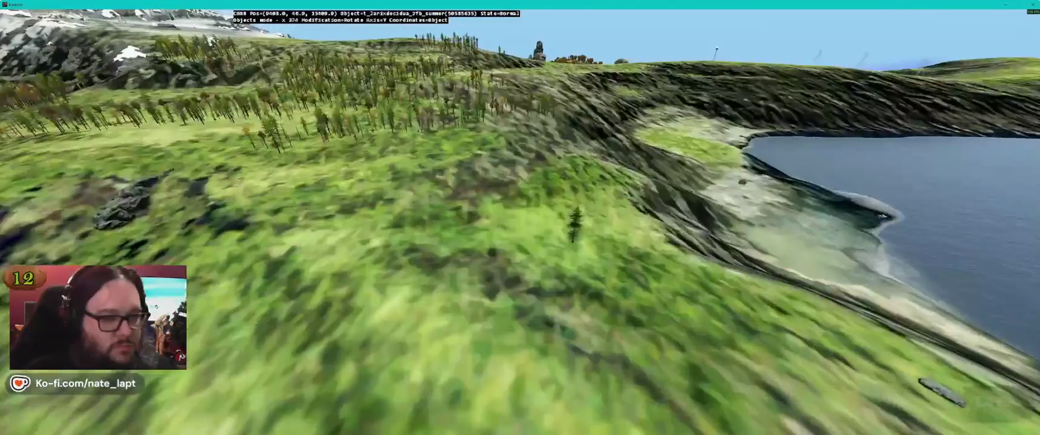
pyautogui.press('w')
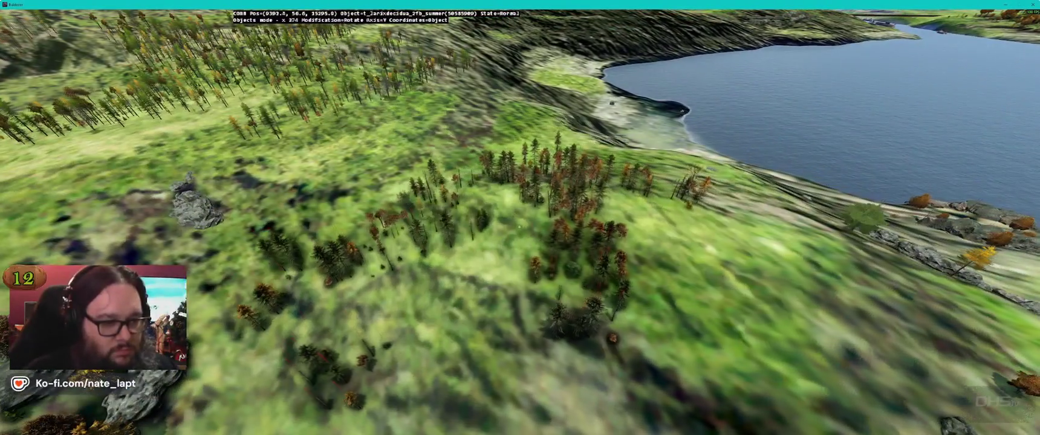
pyautogui.press('w')
pyautogui.press('w')
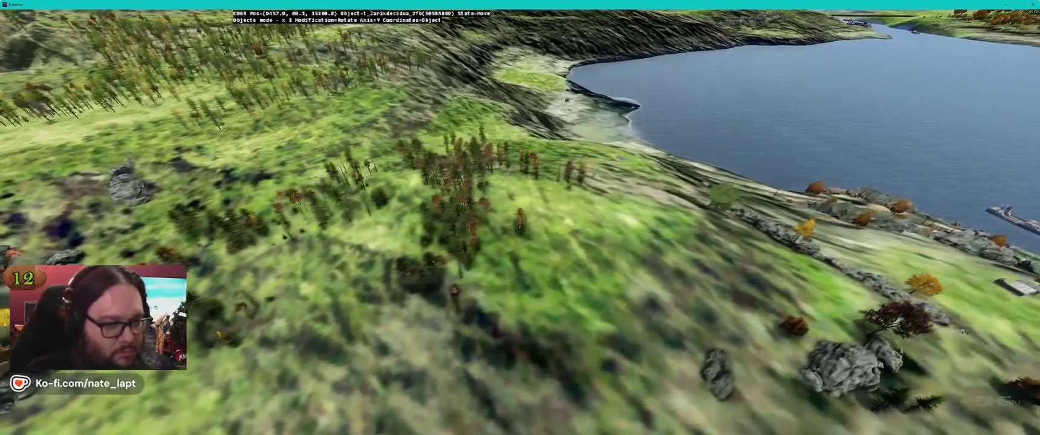
pyautogui.press('w')
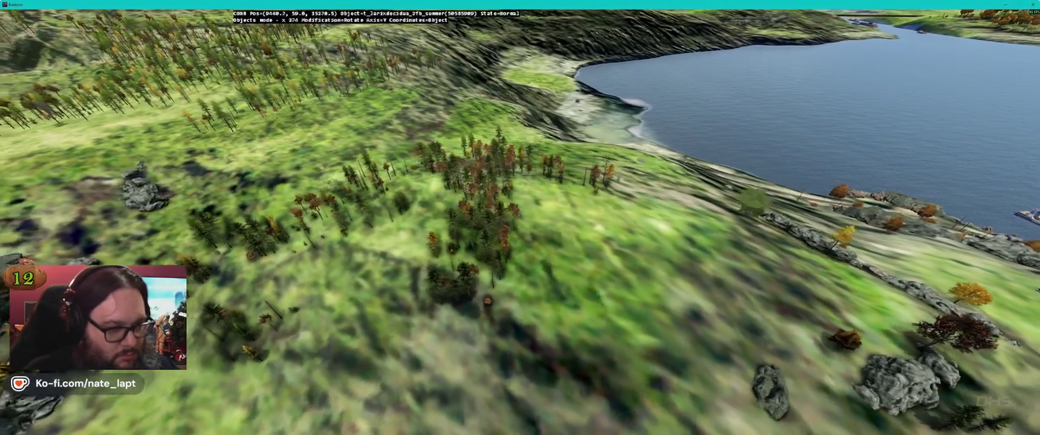
pyautogui.press('w')
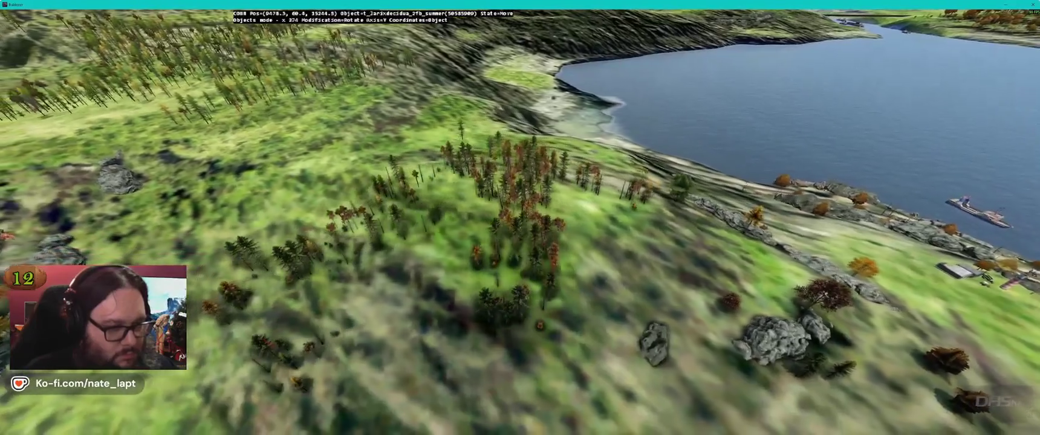
pyautogui.press('w')
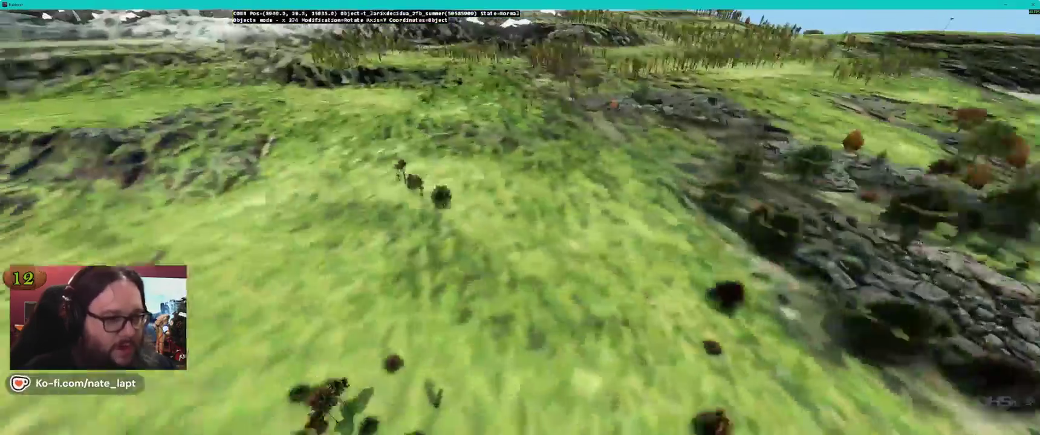
pyautogui.press('w')
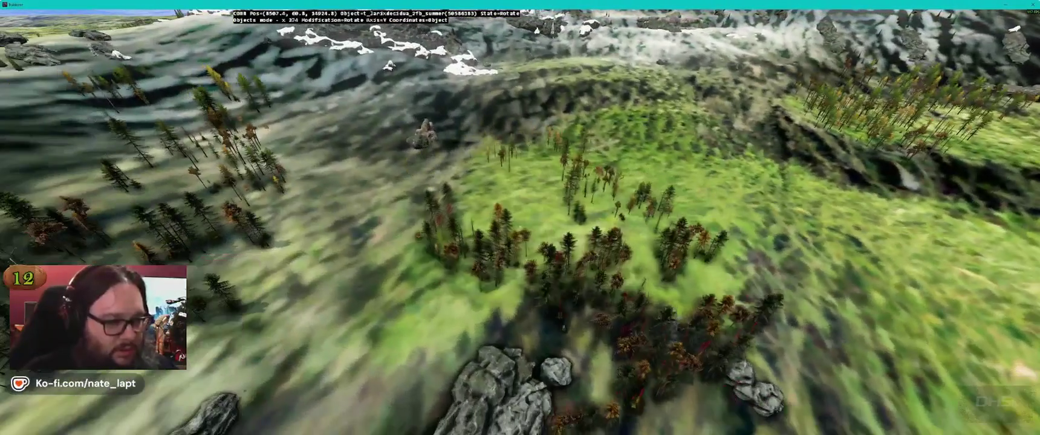
pyautogui.press('w')
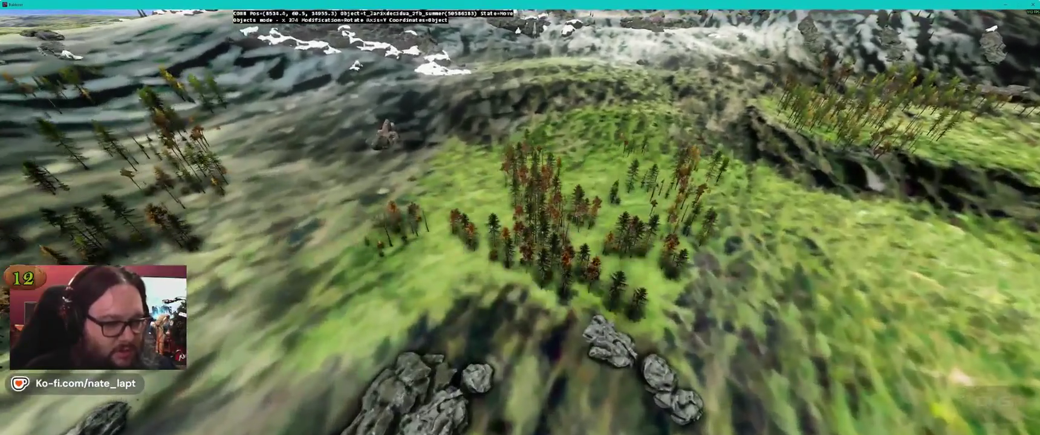
pyautogui.moveTo(590, 242); pyautogui.dragTo(597, 237)
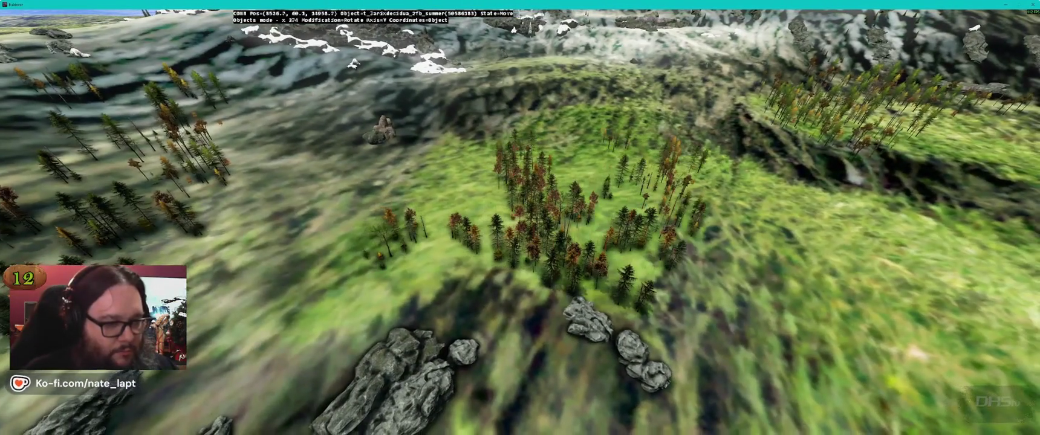
# Fly low over the grass to the small tree cluster, then return to the Terrain Builder map.
pyautogui.press('s')
pyautogui.press('w')
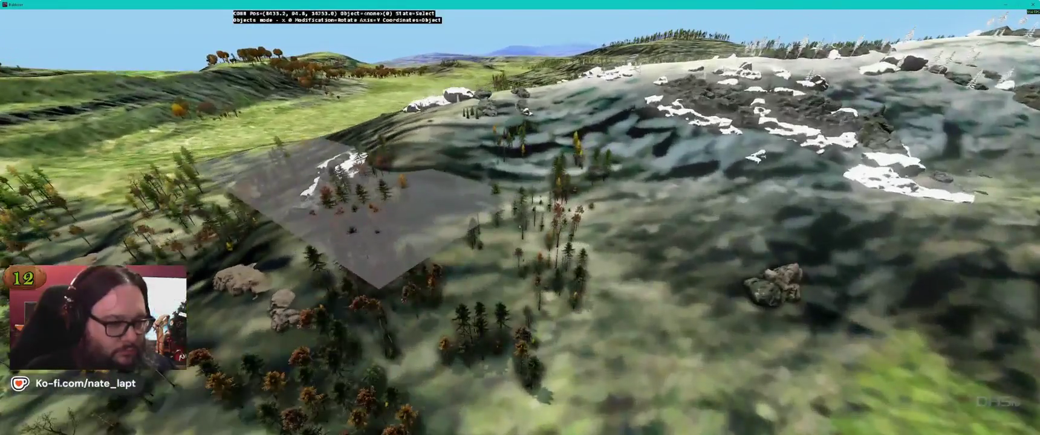
pyautogui.press('w')
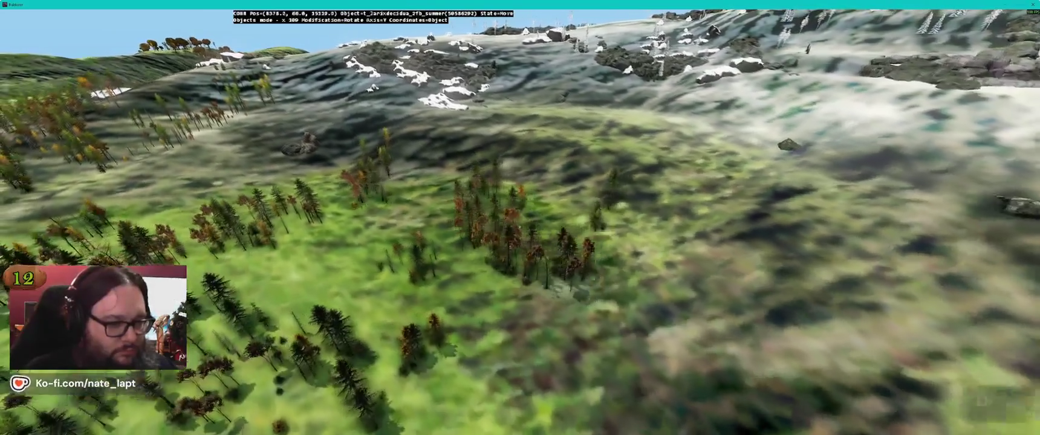
pyautogui.press('w')
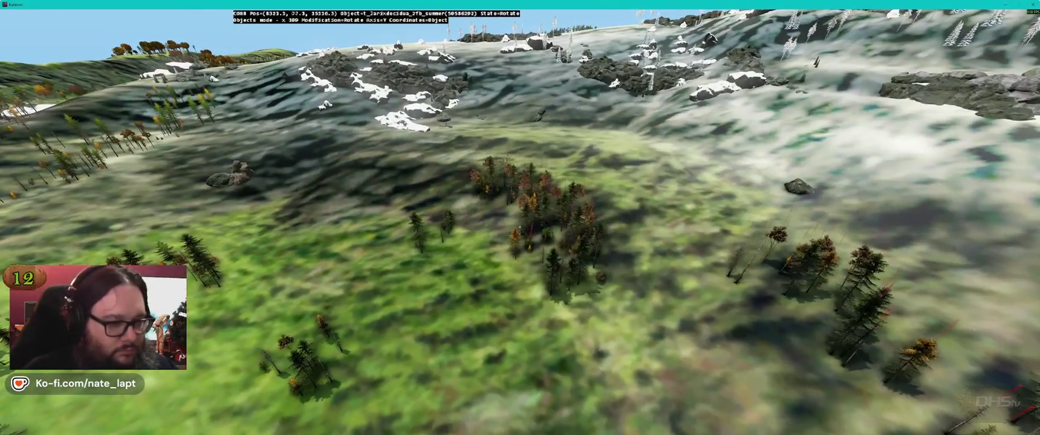
pyautogui.press('w')
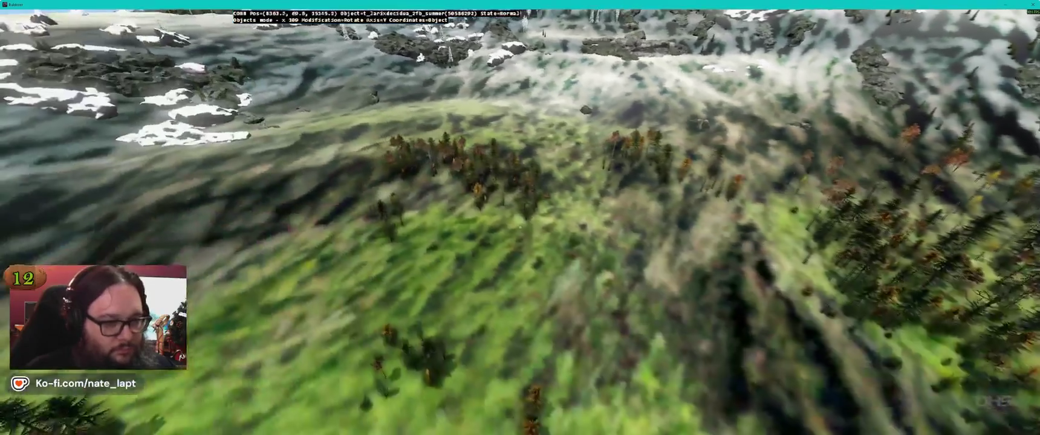
pyautogui.press('w')
pyautogui.press('w')
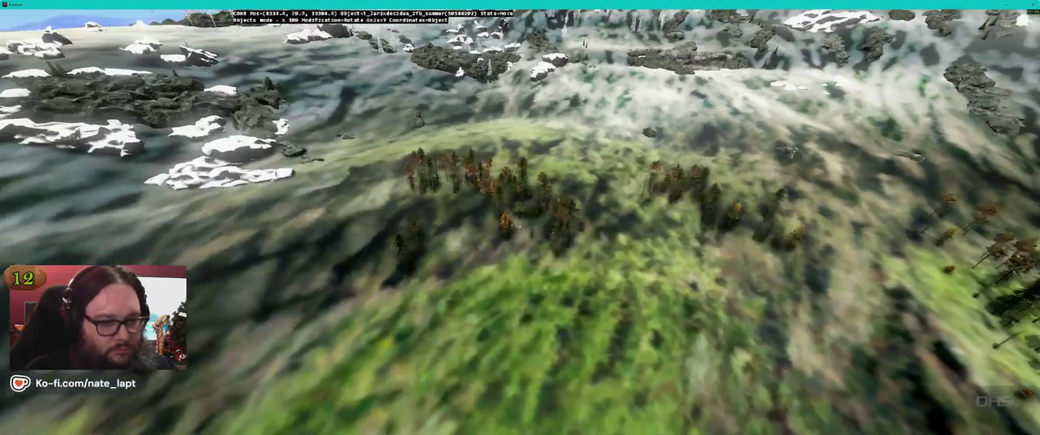
pyautogui.press('w')
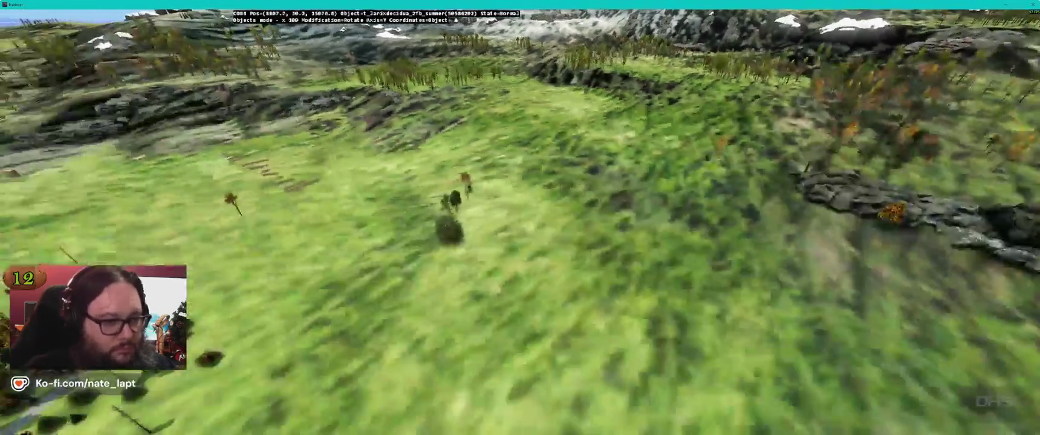
pyautogui.press('w')
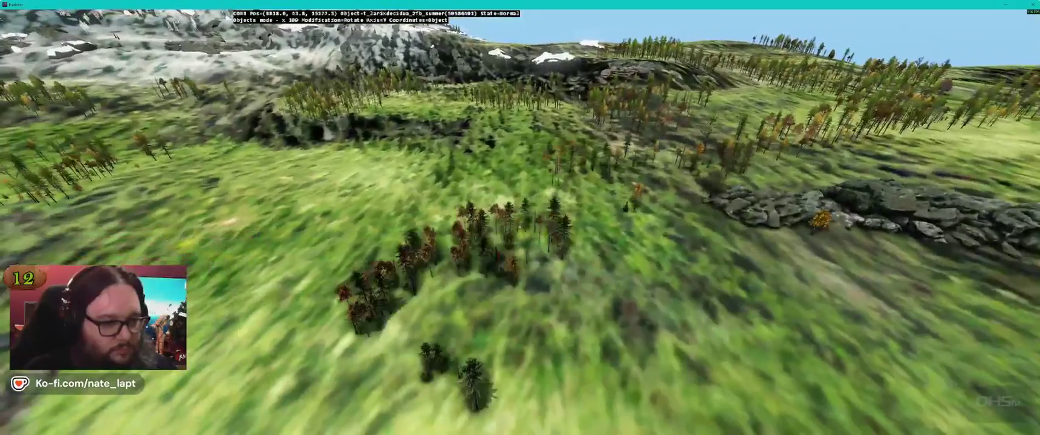
pyautogui.press('w')
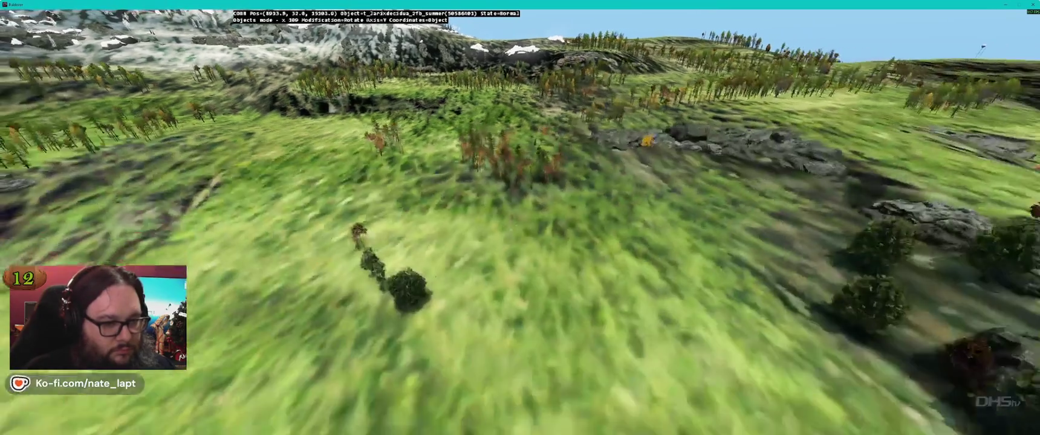
pyautogui.press('w')
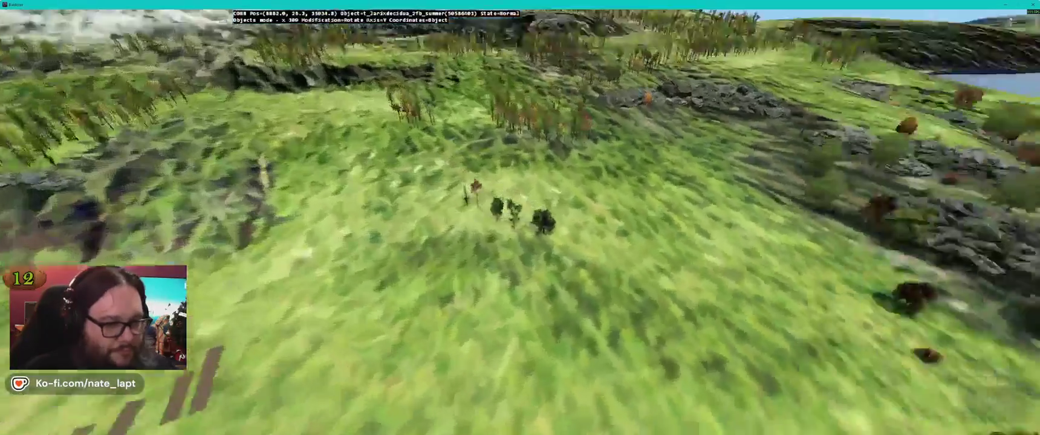
pyautogui.hotkey('alt', 'Tab')
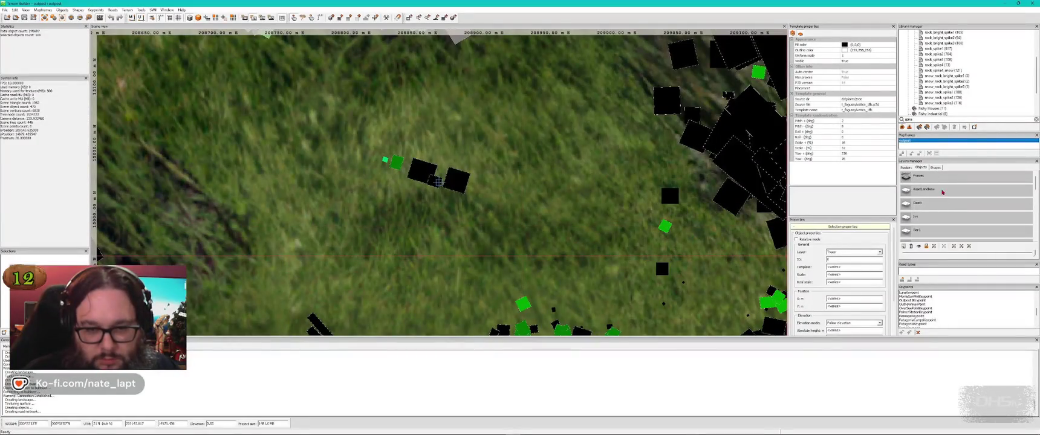
# Pan across the slope to frame the tree groups beside the buildings, checking the top-down map.
pyautogui.hotkey('alt', 'Tab')
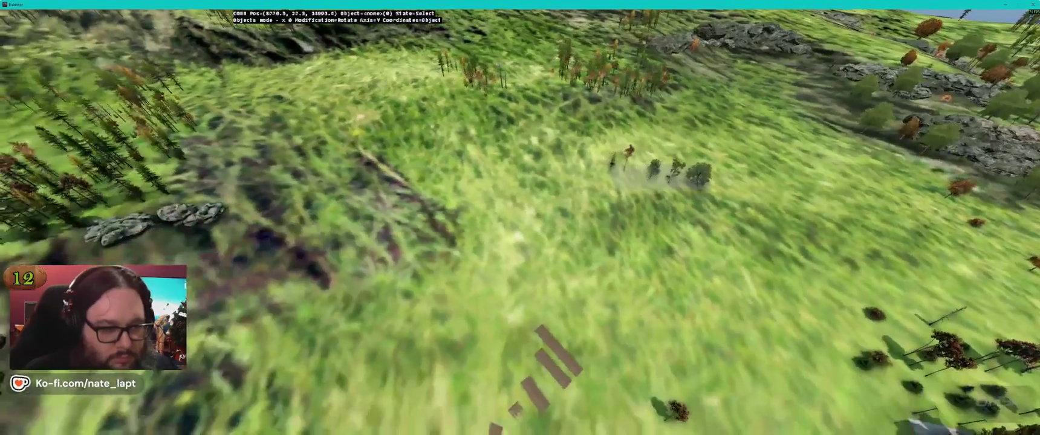
pyautogui.press('d')
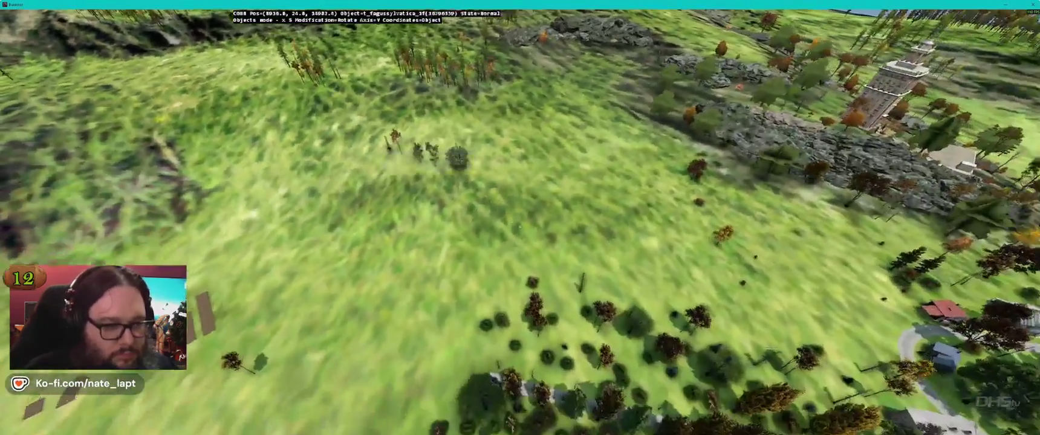
pyautogui.press('s')
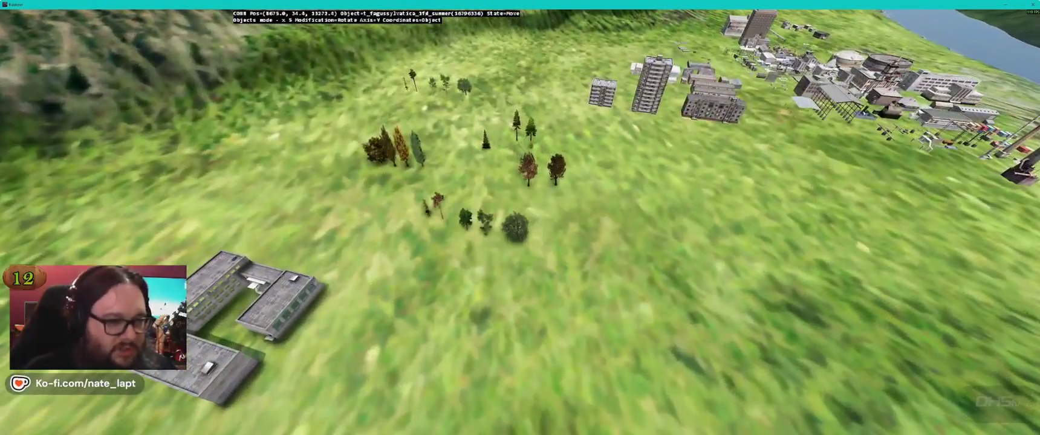
pyautogui.press('d')
pyautogui.press('d')
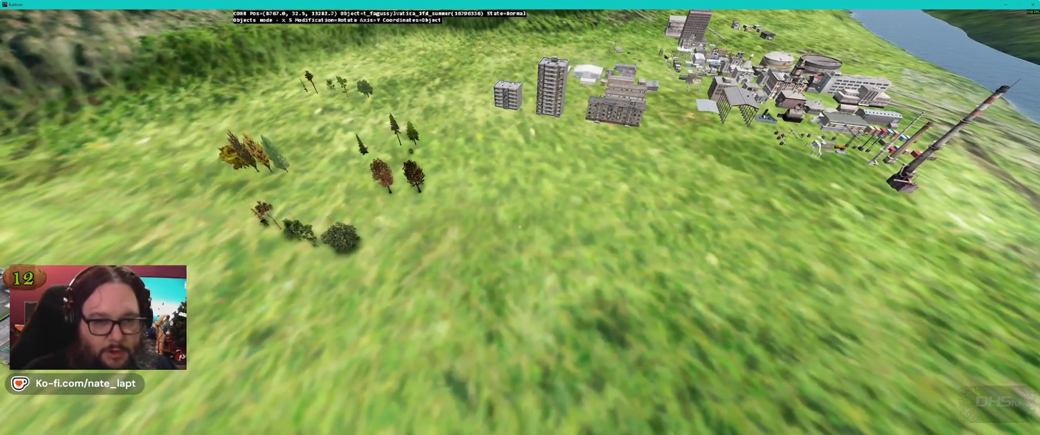
pyautogui.press('a')
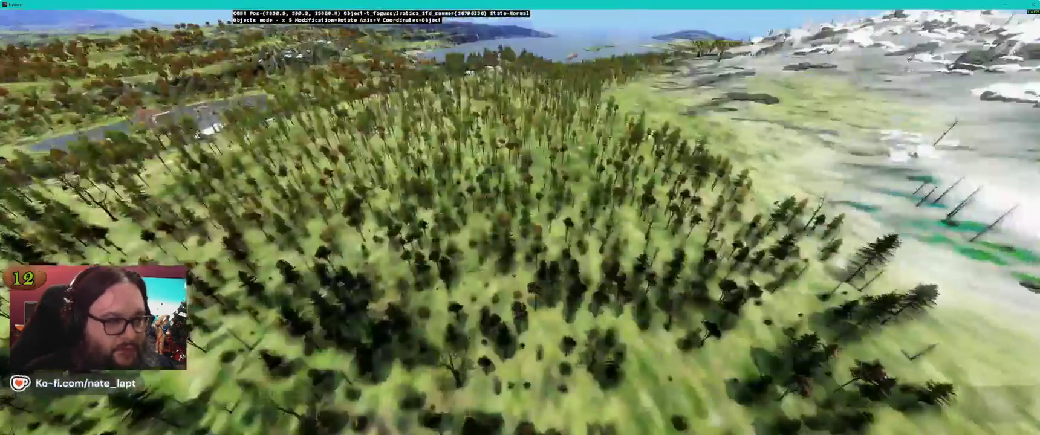
pyautogui.hotkey('alt', 'Tab')
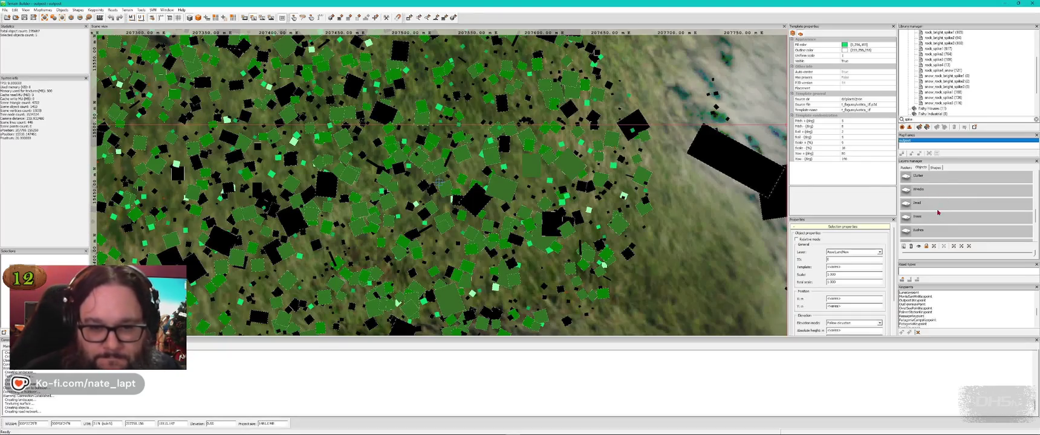
pyautogui.hotkey('alt', 'Tab')
# Fly over the dense conifer forest and snow edge to end above the small lake.
pyautogui.press('w')
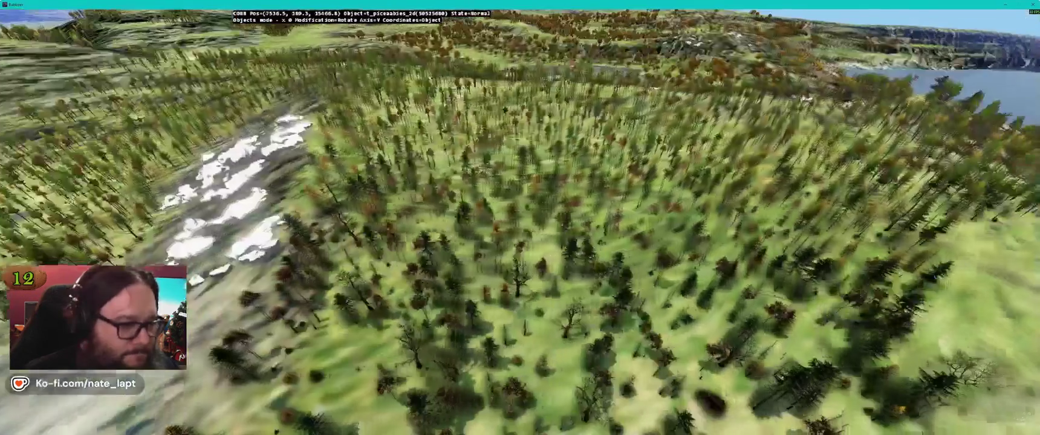
pyautogui.press('w')
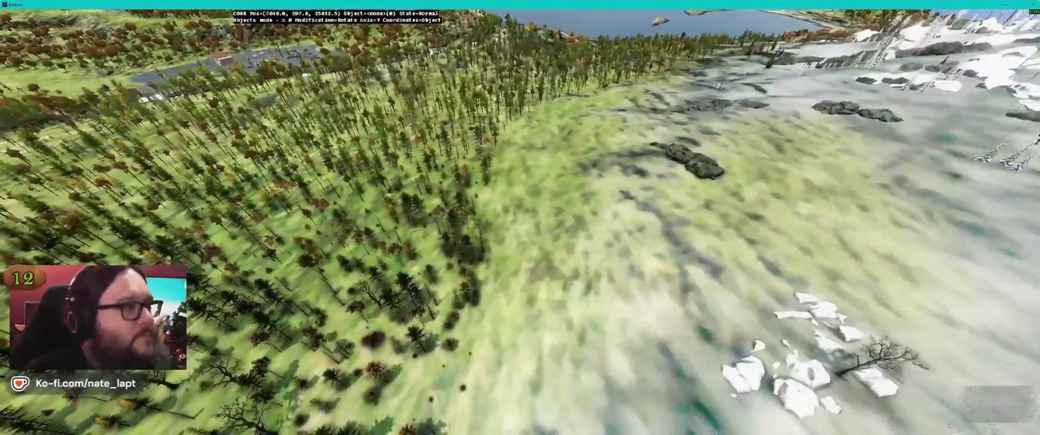
pyautogui.press('w')
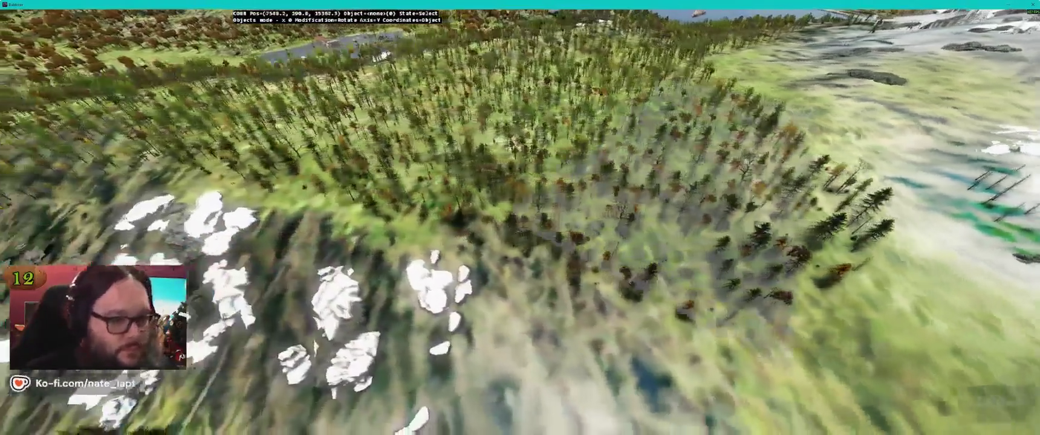
pyautogui.press('w')
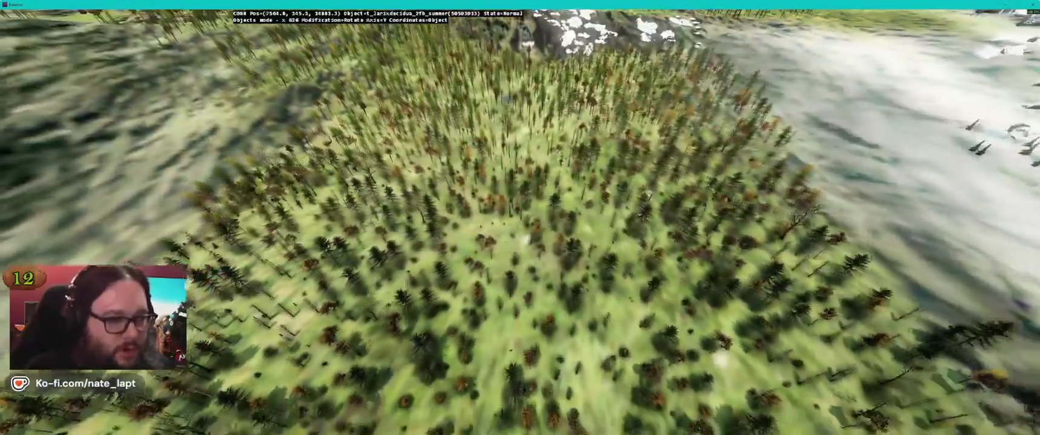
pyautogui.press('w')
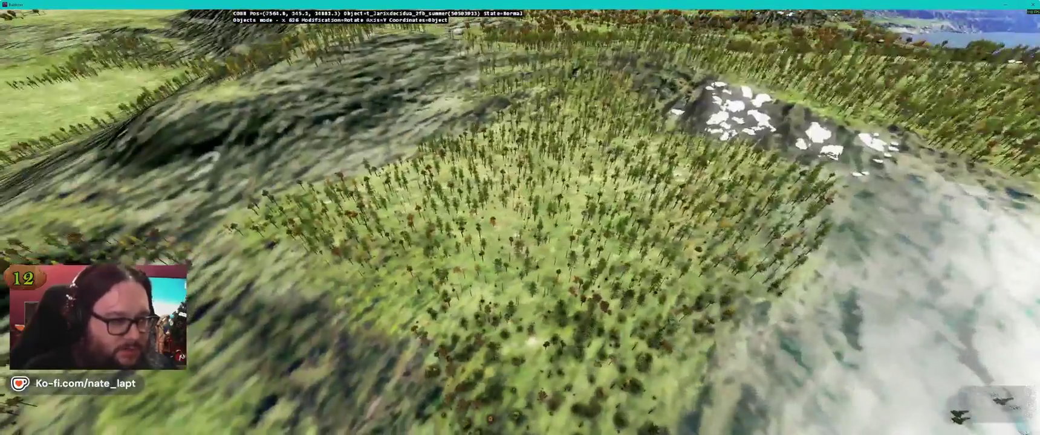
pyautogui.press('w')
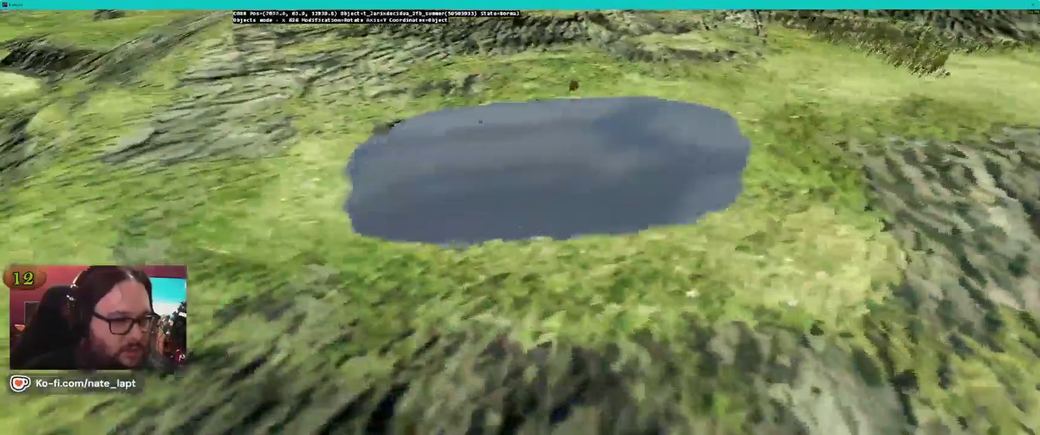
# Fly from the lake over the grassy ridges down toward the coastline.
pyautogui.press('w')
pyautogui.press('w')
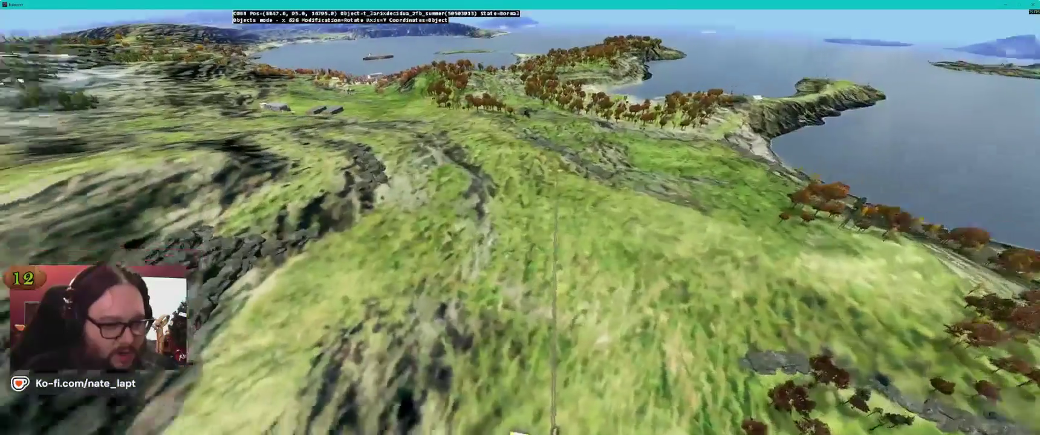
pyautogui.press('w')
pyautogui.press('w')
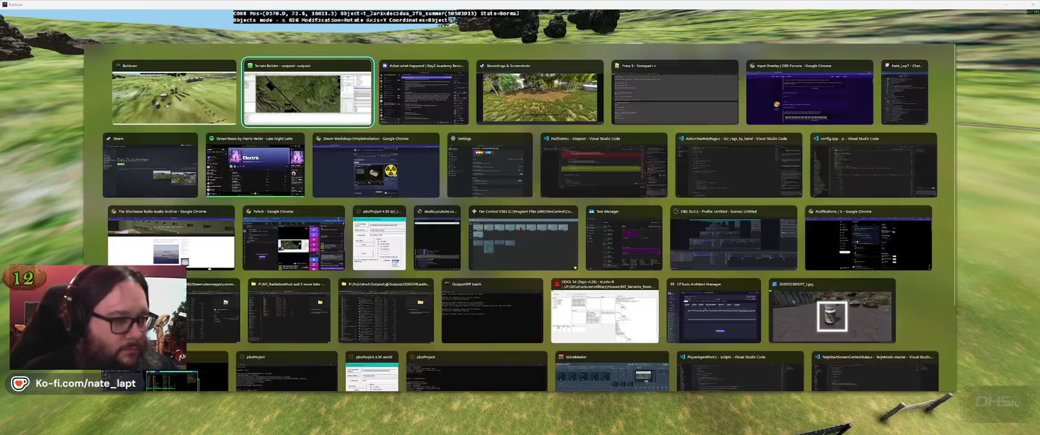
# Fly past the three ruined houses to the snowfield and paste a ruined house there.
pyautogui.hotkey('alt', 'Tab')
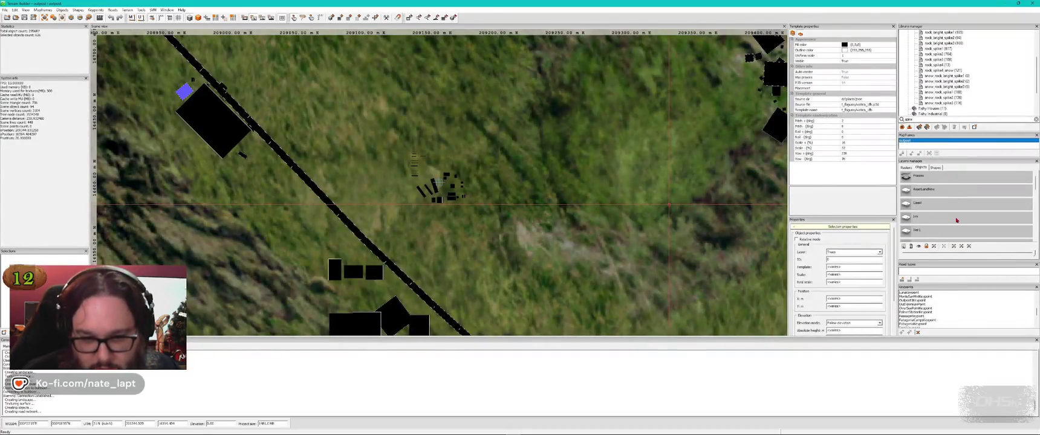
pyautogui.hotkey('alt', 'Tab')
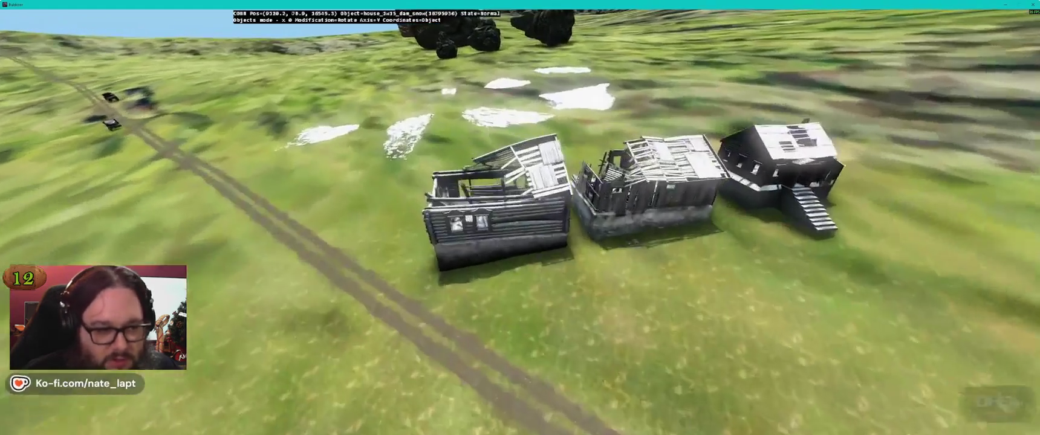
pyautogui.press('w')
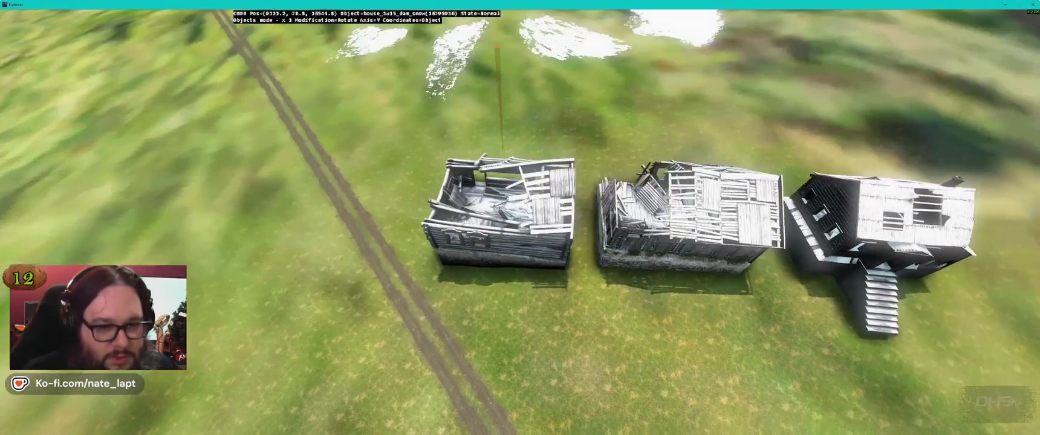
pyautogui.press('s')
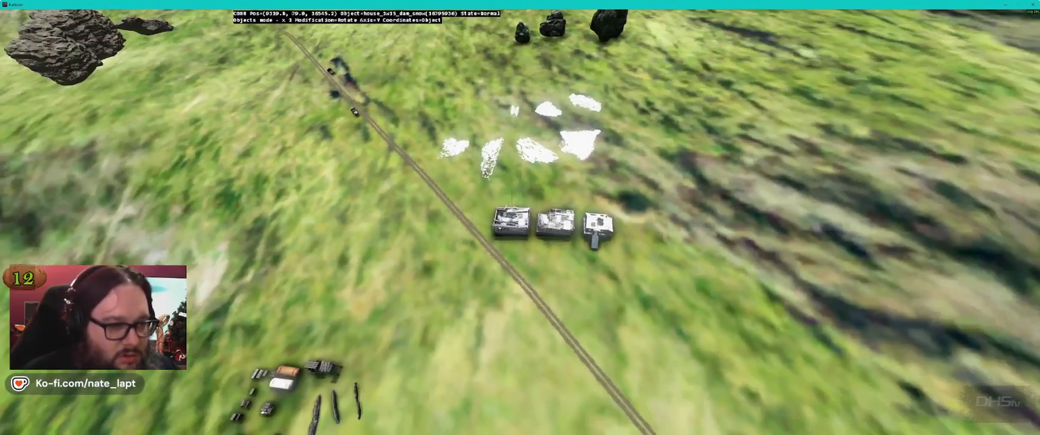
pyautogui.press('w')
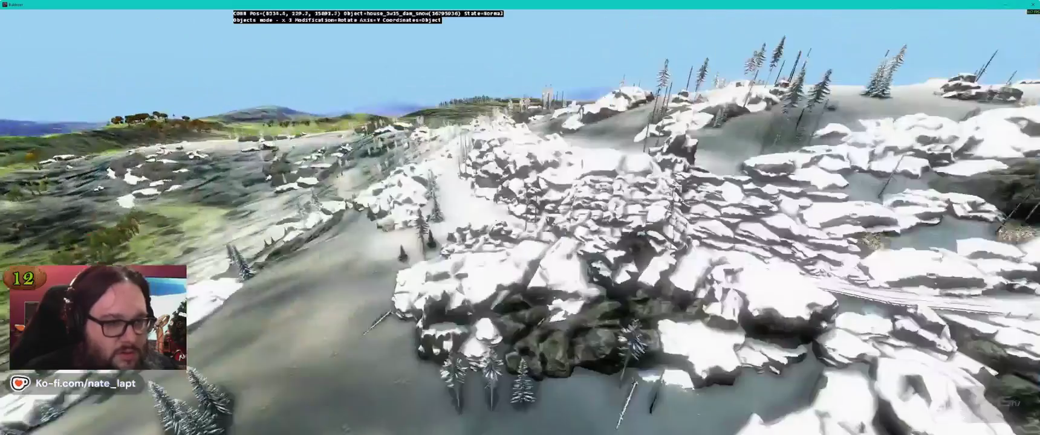
pyautogui.press('w')
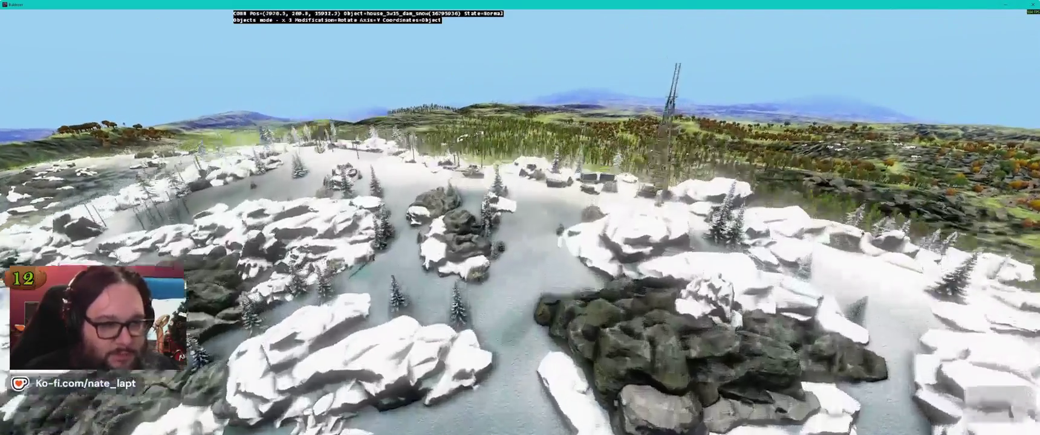
pyautogui.press('s')
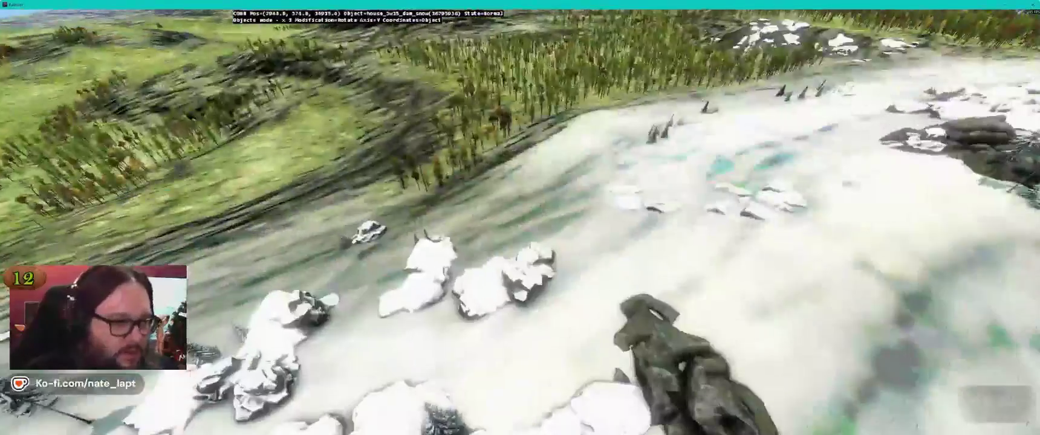
pyautogui.hotkey('ctrl', 'v')
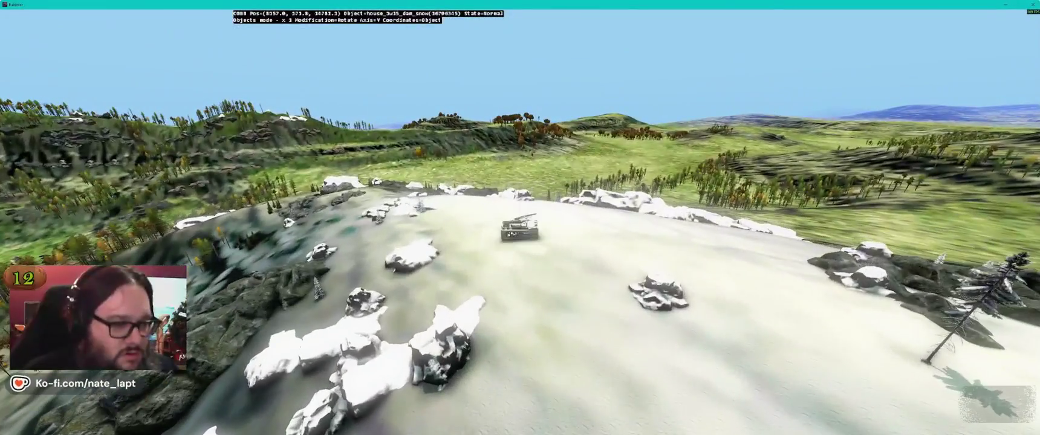
pyautogui.press('w')
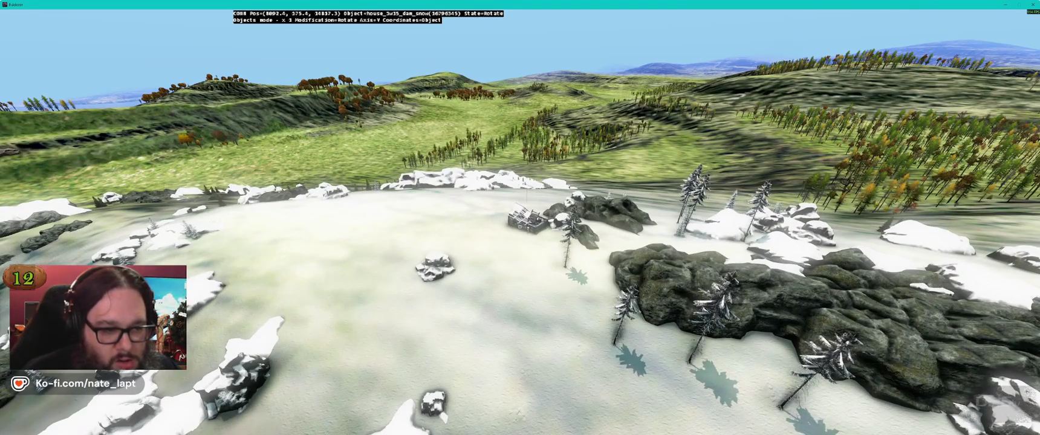
# Circle the new log house to inspect it, then drag it into the middle of the rocks.
pyautogui.press('w')
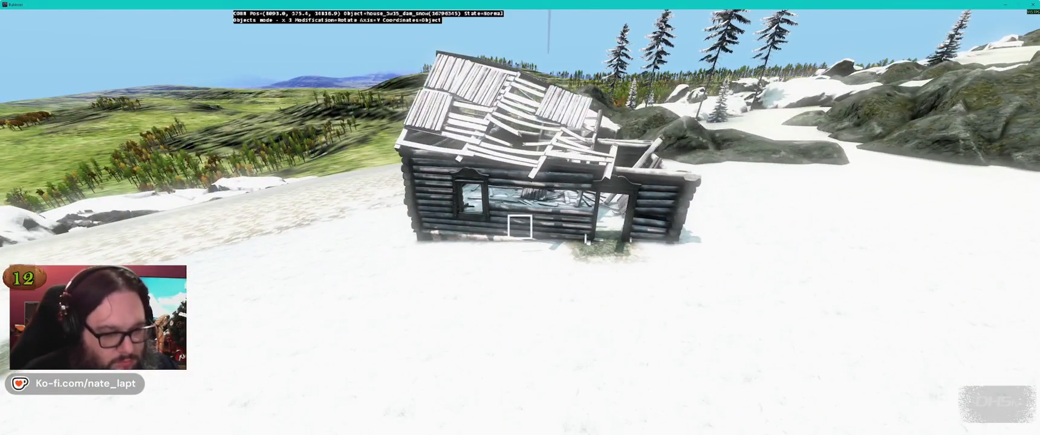
pyautogui.press('w')
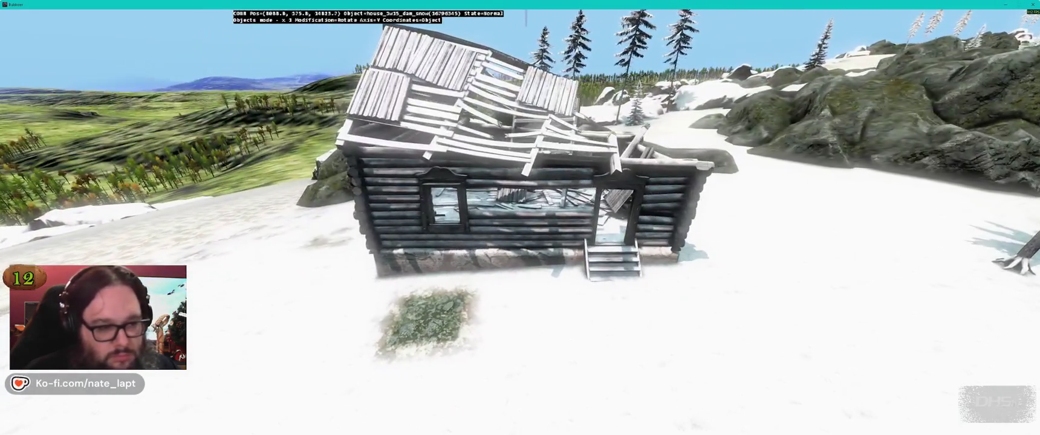
pyautogui.press('w')
pyautogui.press('a')
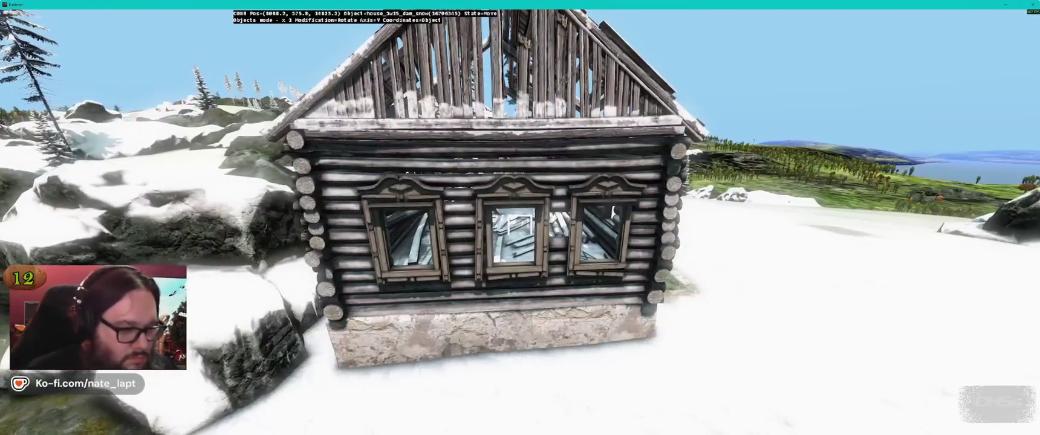
pyautogui.press('a')
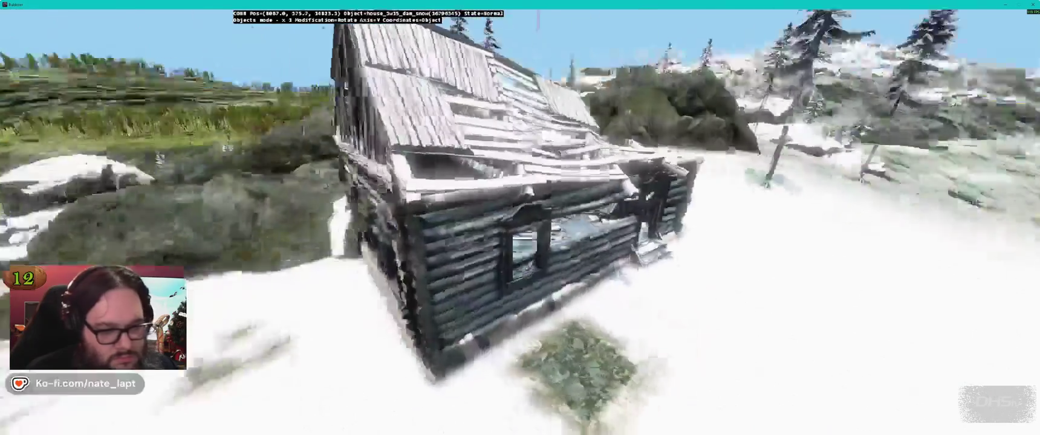
pyautogui.press('s')
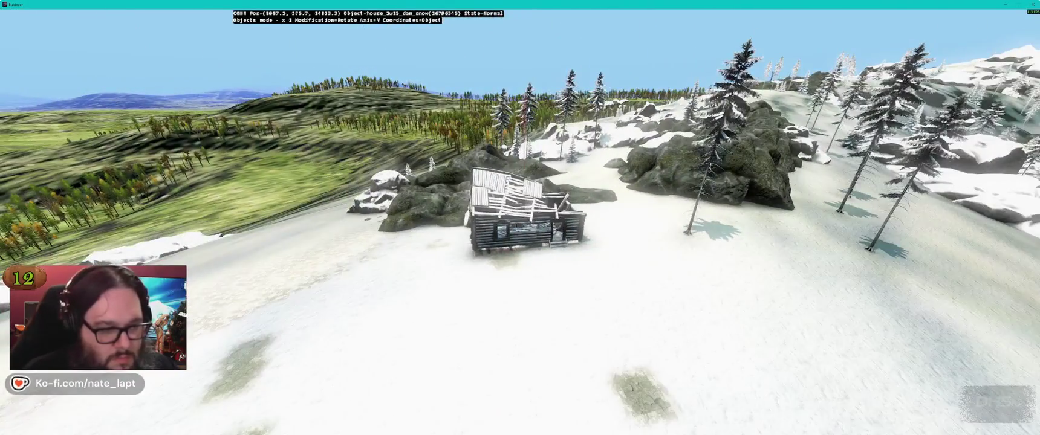
pyautogui.press('w')
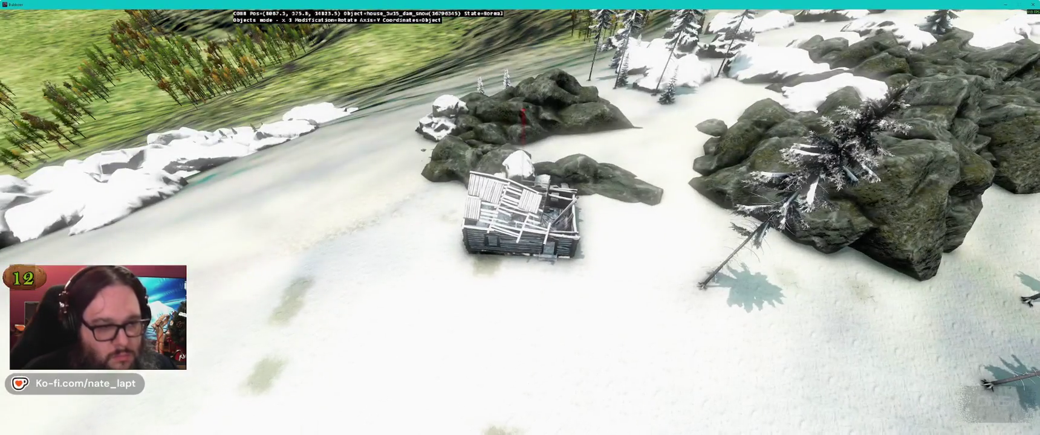
pyautogui.press('a')
pyautogui.press('a')
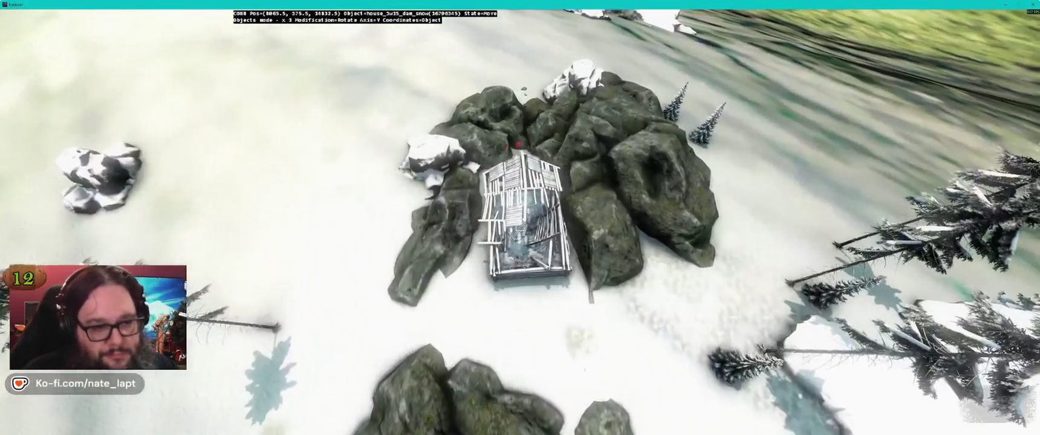
pyautogui.moveTo(519, 143); pyautogui.dragTo(517, 145)
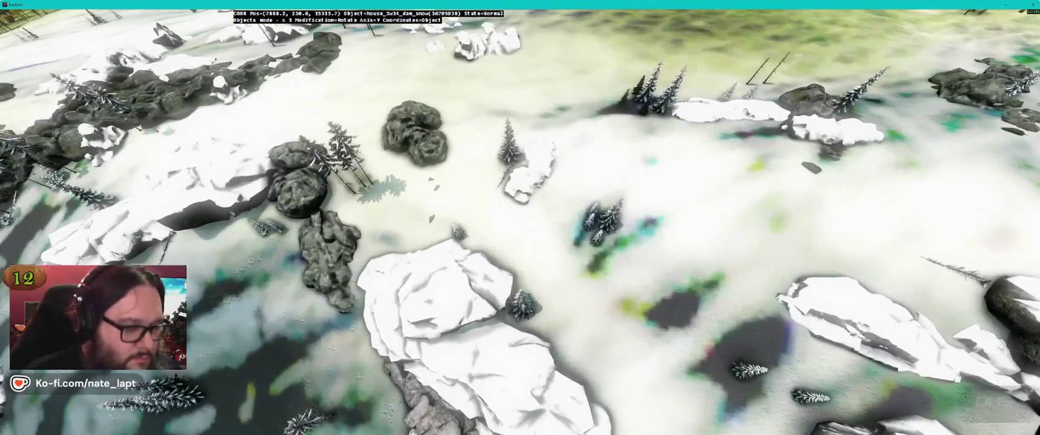
pyautogui.press('w')
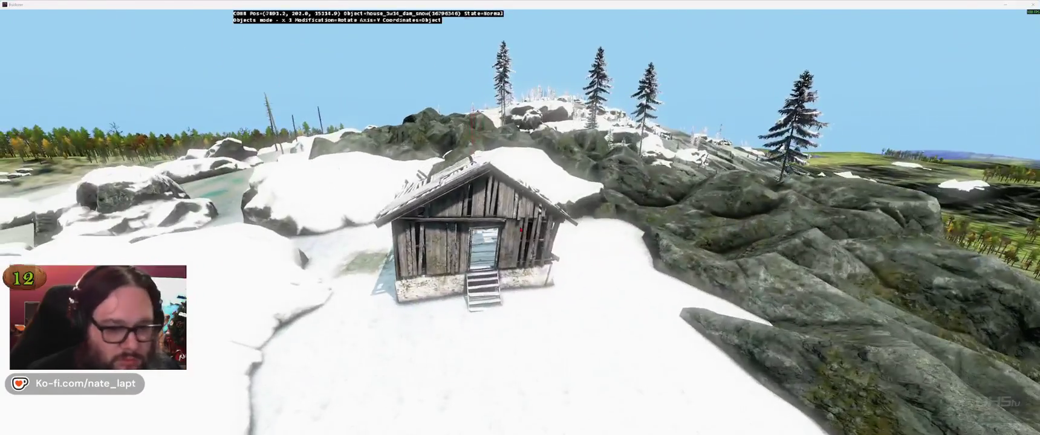
pyautogui.hotkey('alt', 'Tab')
# Move the object to another layer and pick the toilet template from a Library search for 'toilet'.
pyautogui.click(857, 251)
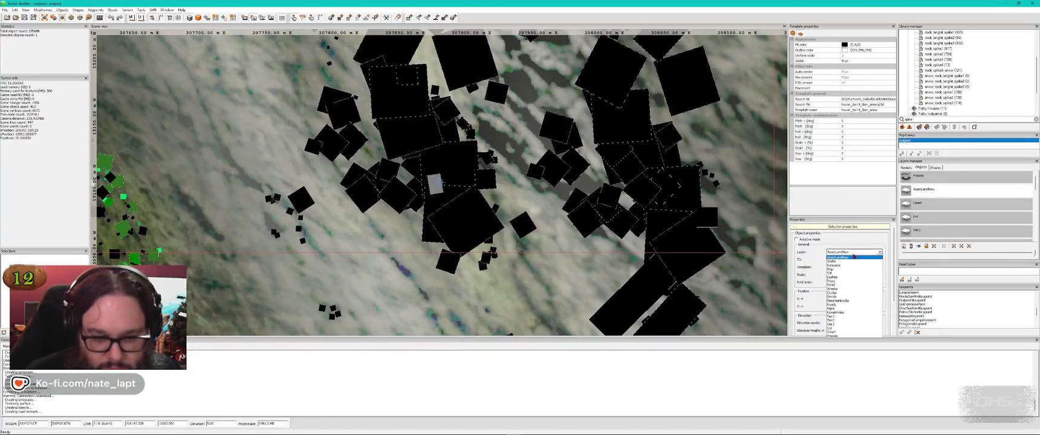
pyautogui.click(834, 324)
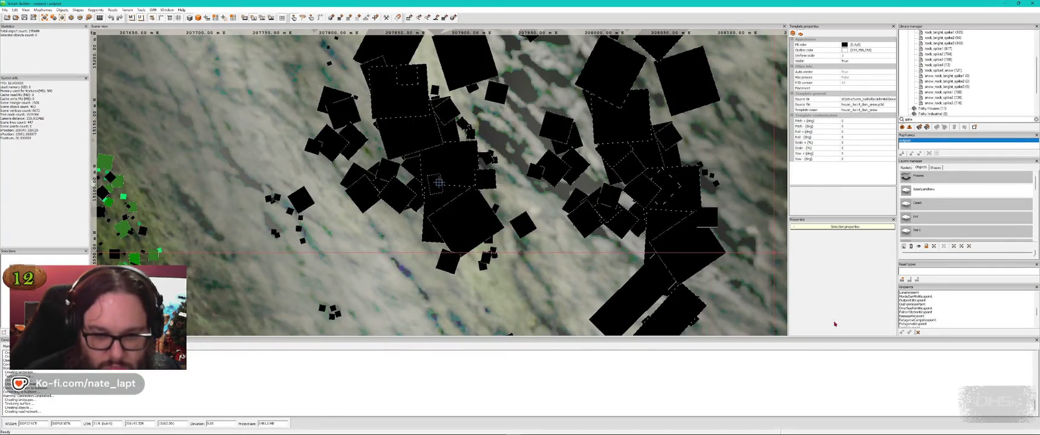
pyautogui.scroll(-3, 976, 209)
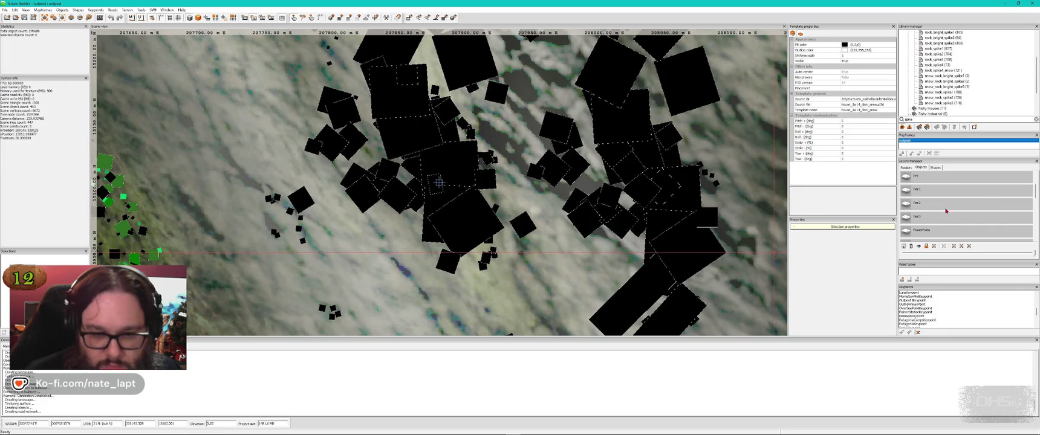
pyautogui.doubleClick(920, 119)
pyautogui.write('toilet')
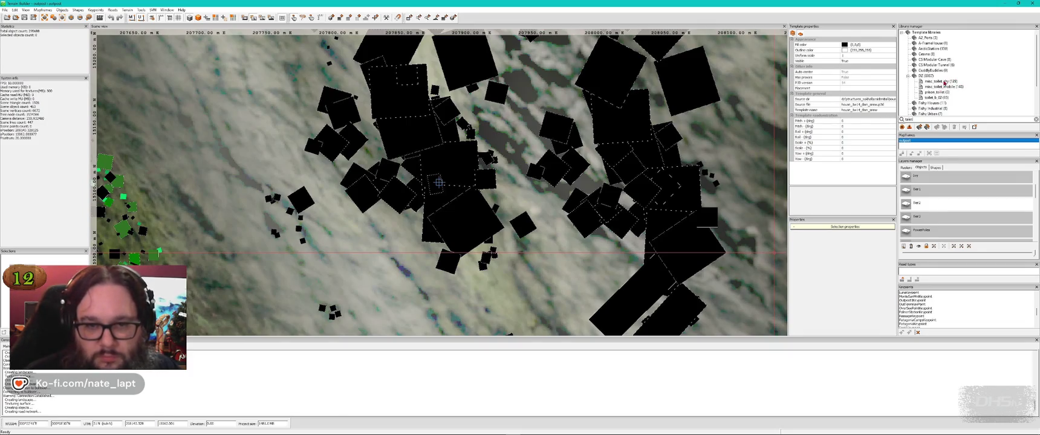
pyautogui.click(945, 83)
# Insert the dry toilet beside the ruined house, drag it into place and adjust its height.
pyautogui.hotkey('alt', 'Tab')
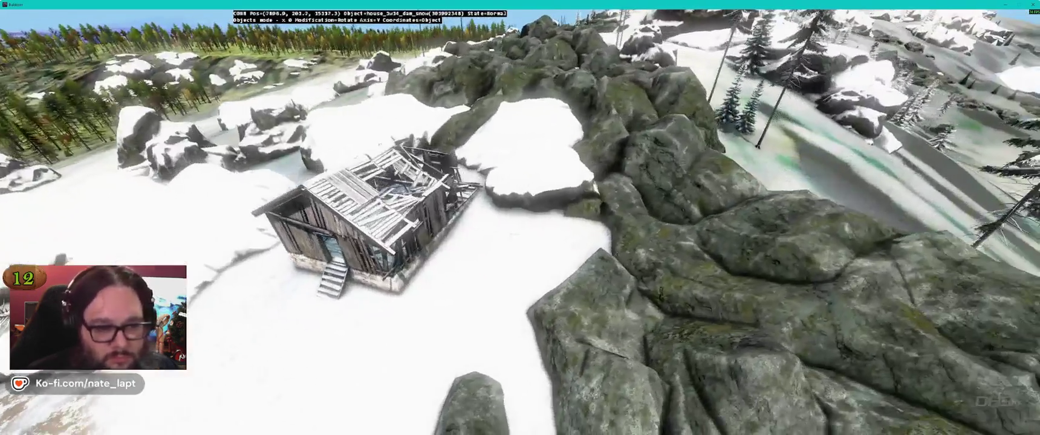
pyautogui.press('Insert')
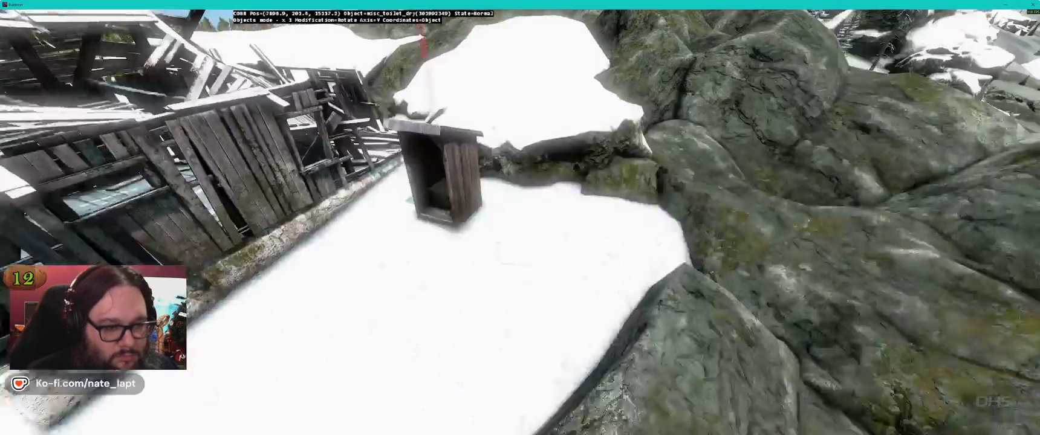
pyautogui.moveTo(520, 232); pyautogui.dragTo(519, 227)
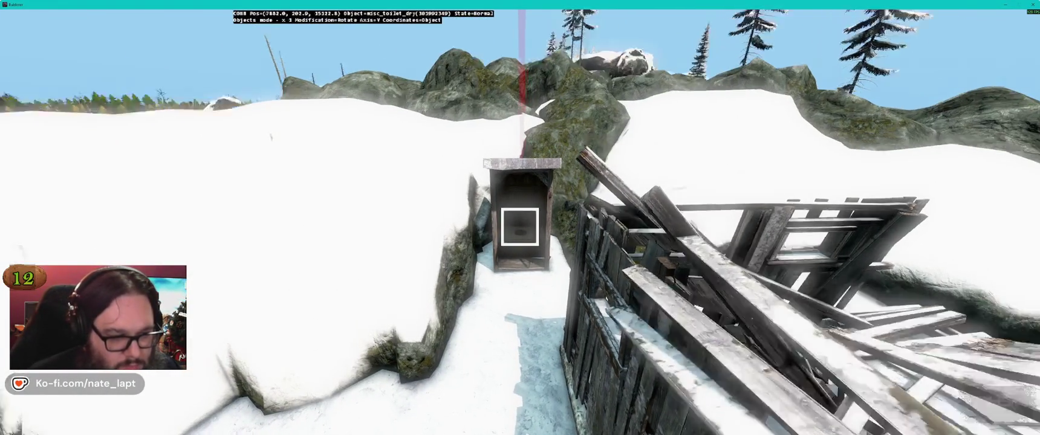
pyautogui.press('e')
pyautogui.press('e')
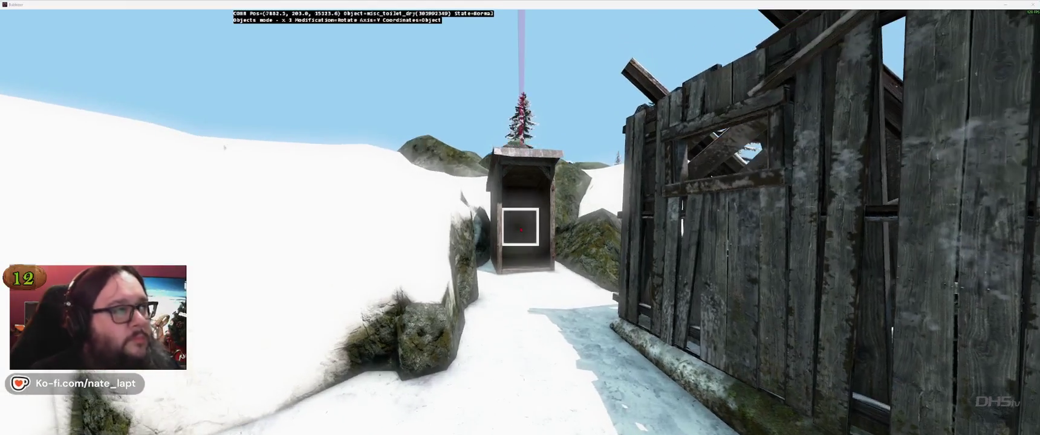
pyautogui.hotkey('alt', 'Tab')
pyautogui.doubleClick(911, 120)
# Make Clutter the active layer and select the garbage_groundsq_5m template from the Library.
pyautogui.write('clutter')
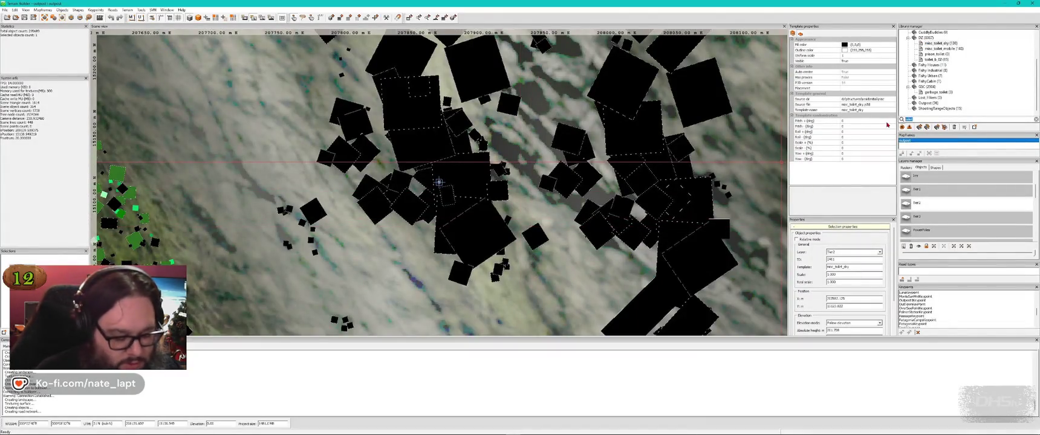
pyautogui.scroll(-3, 964, 215)
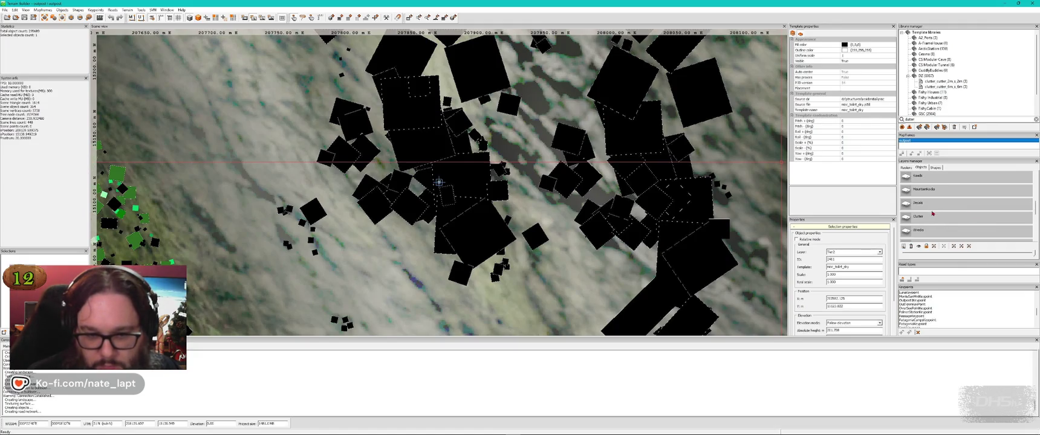
pyautogui.click(934, 216)
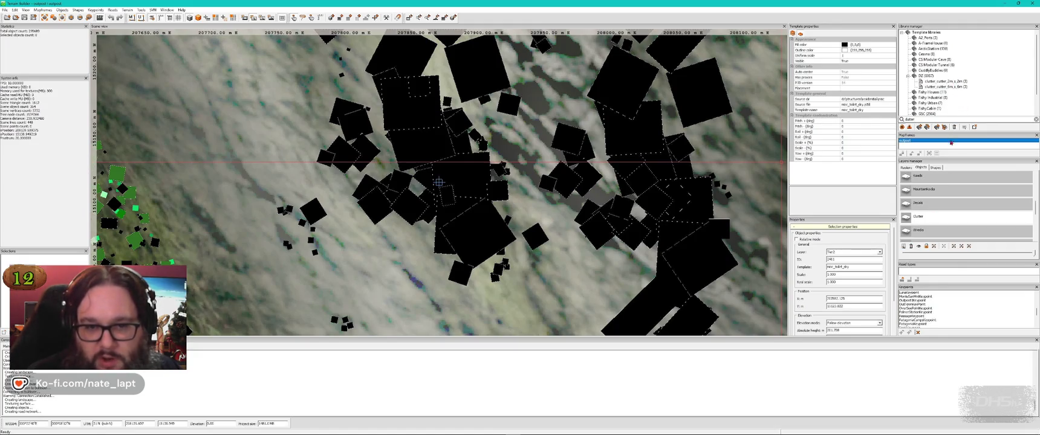
pyautogui.doubleClick(922, 120)
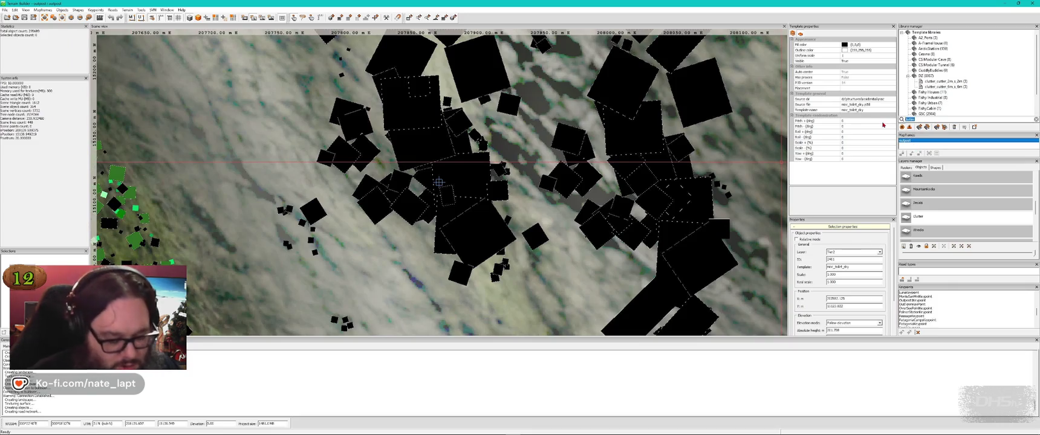
pyautogui.write('garbage')
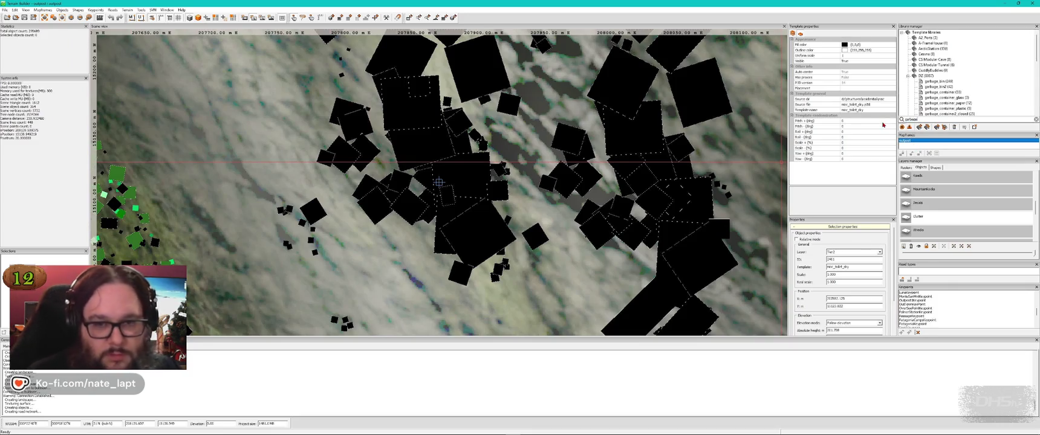
pyautogui.scroll(-3, 968, 109)
pyautogui.click(960, 96)
pyautogui.hotkey('alt', 'Tab')
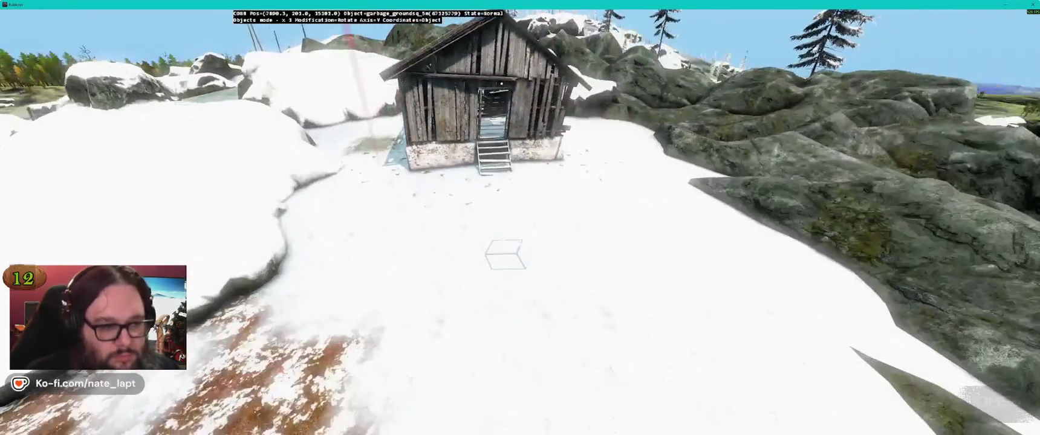
pyautogui.hotkey('alt', 'Tab')
# Search the Library for the crate spawn and select misc_woodencrate_spawn.
pyautogui.doubleClick(913, 119)
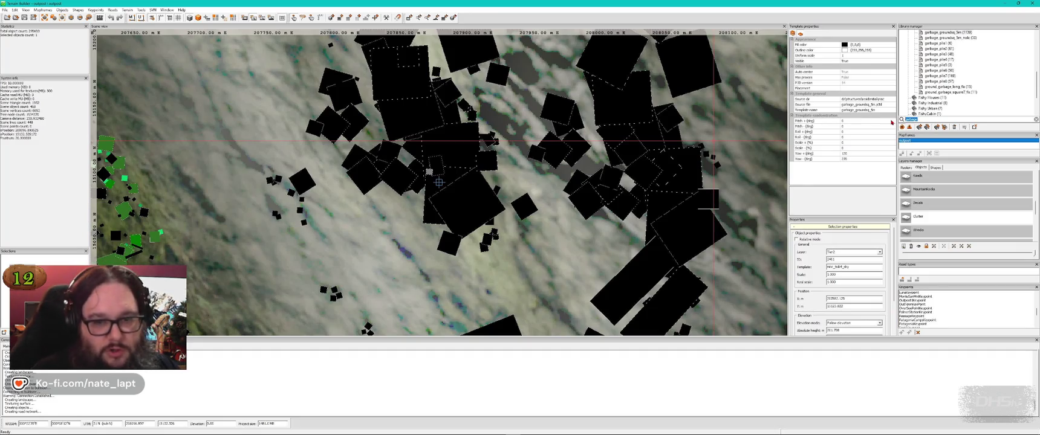
pyautogui.write('wooden')
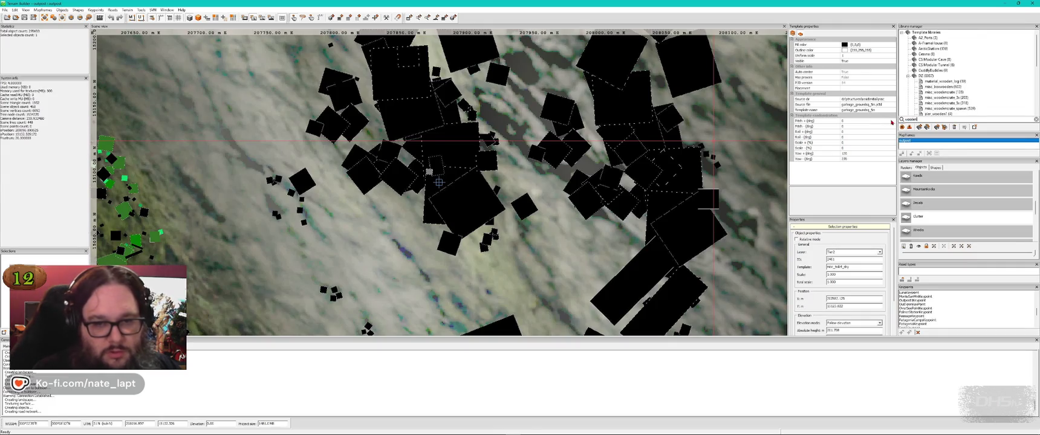
pyautogui.press('BackSpace')
pyautogui.press('BackSpace')
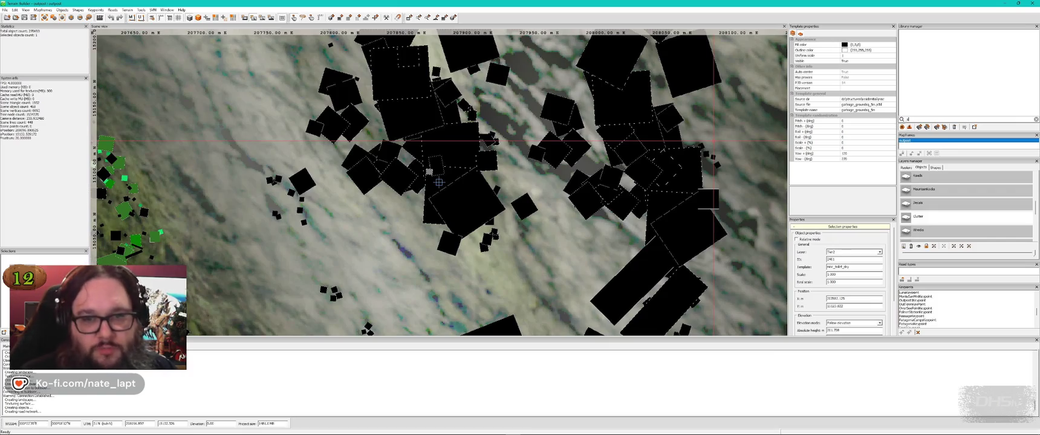
pyautogui.write('pawn')
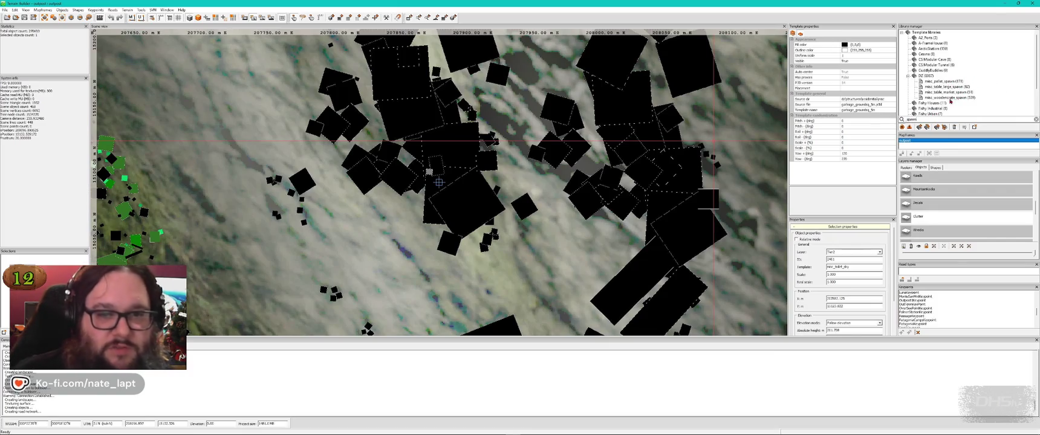
pyautogui.click(950, 98)
pyautogui.hotkey('alt', 'Tab')
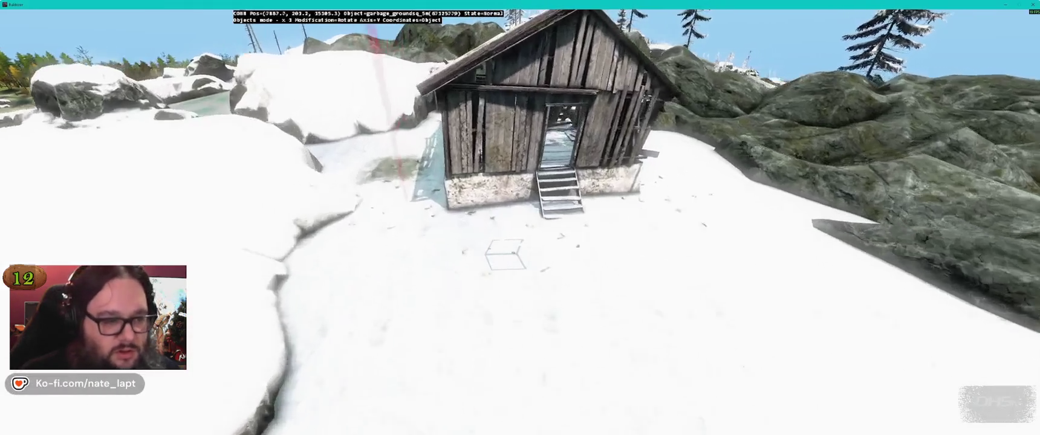
# Rotate the crate, slide the garbage patch along the house wall, and set the crate's height by the stairs.
pyautogui.press('w')
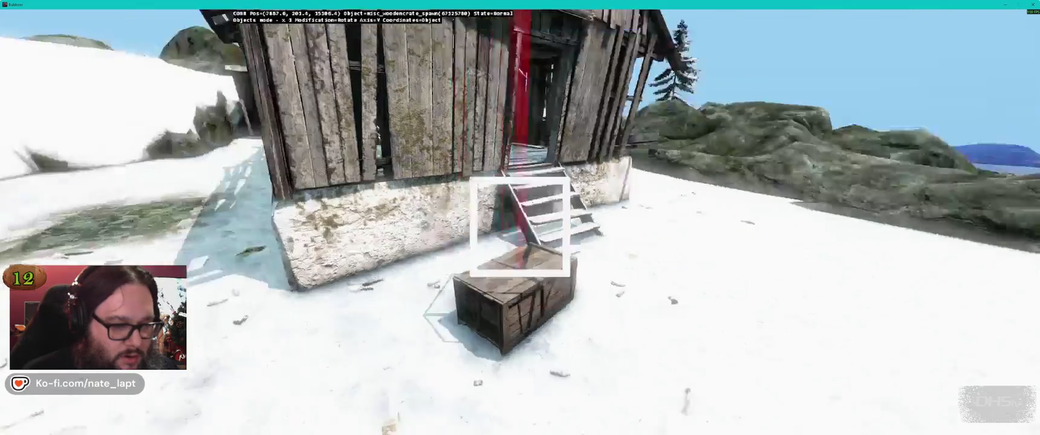
pyautogui.press('w')
pyautogui.moveTo(520, 227); pyautogui.dragTo(520, 227)
pyautogui.press('s')
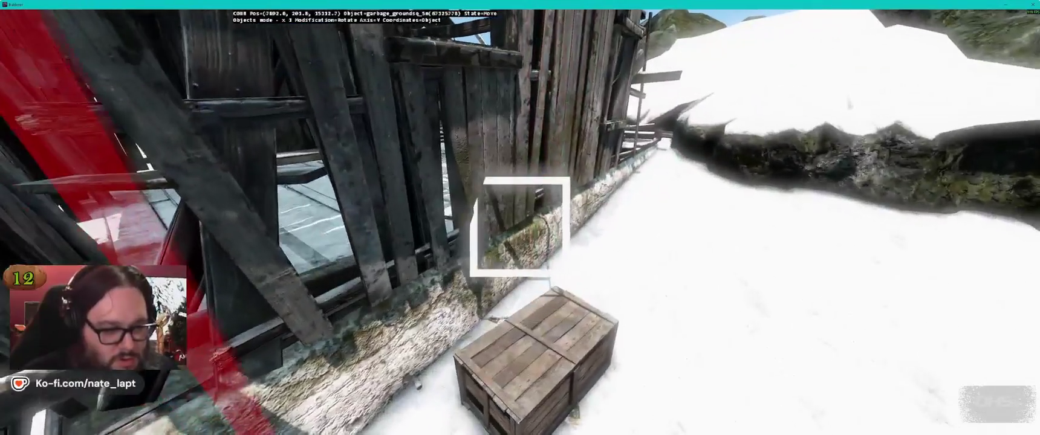
pyautogui.moveTo(520, 226); pyautogui.dragTo(520, 226)
pyautogui.press('w')
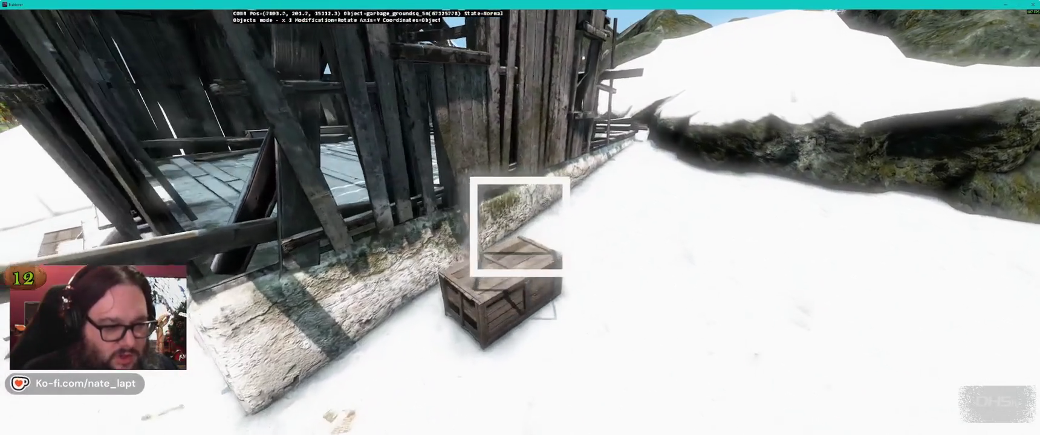
pyautogui.press('s')
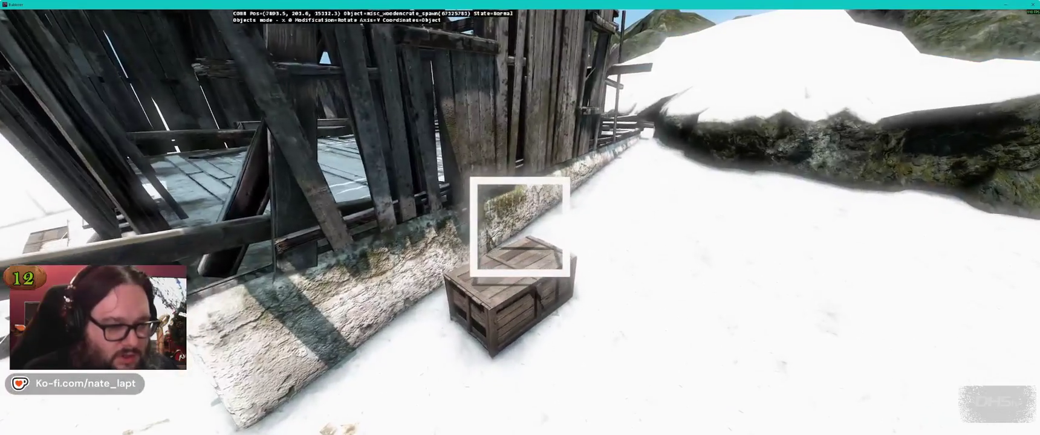
pyautogui.click(515, 225)
pyautogui.moveTo(515, 225); pyautogui.dragTo(516, 225)
pyautogui.press('w')
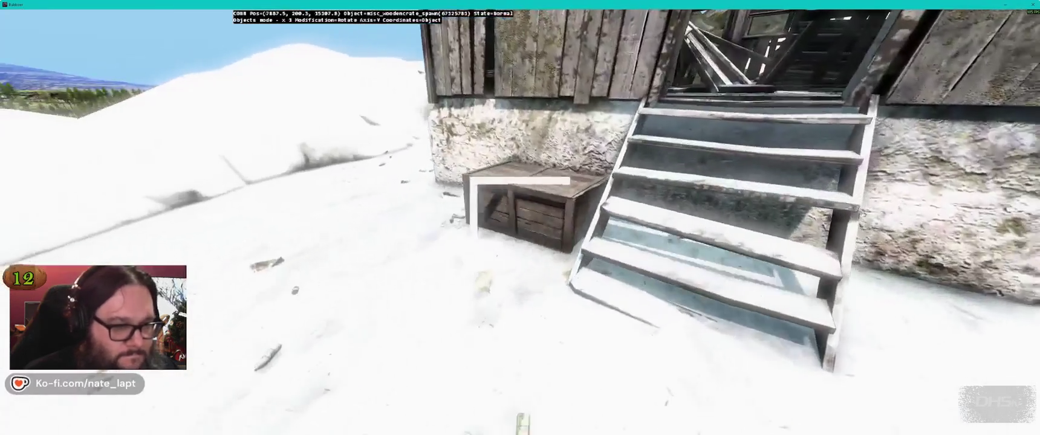
pyautogui.hotkey('alt', 'Tab')
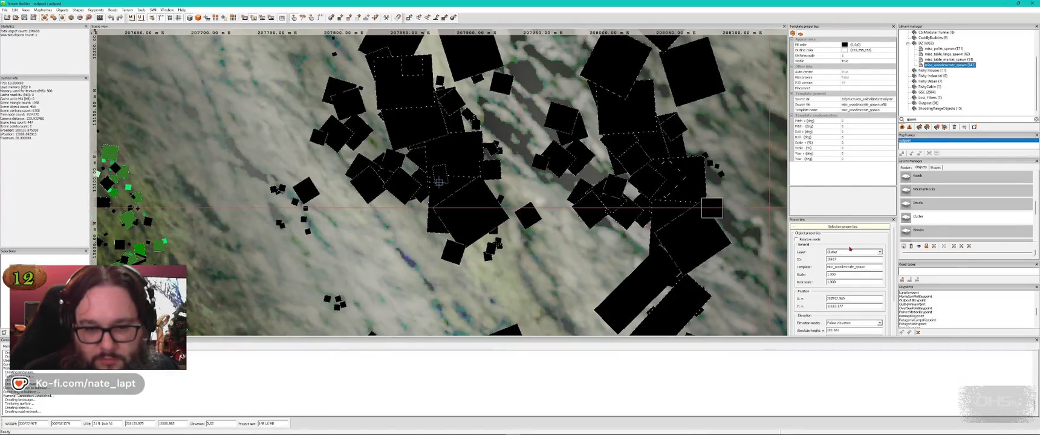
# Move the crate to another layer, then place misc_pallet_spawn in the snowy yard and rotate it.
pyautogui.click(851, 252)
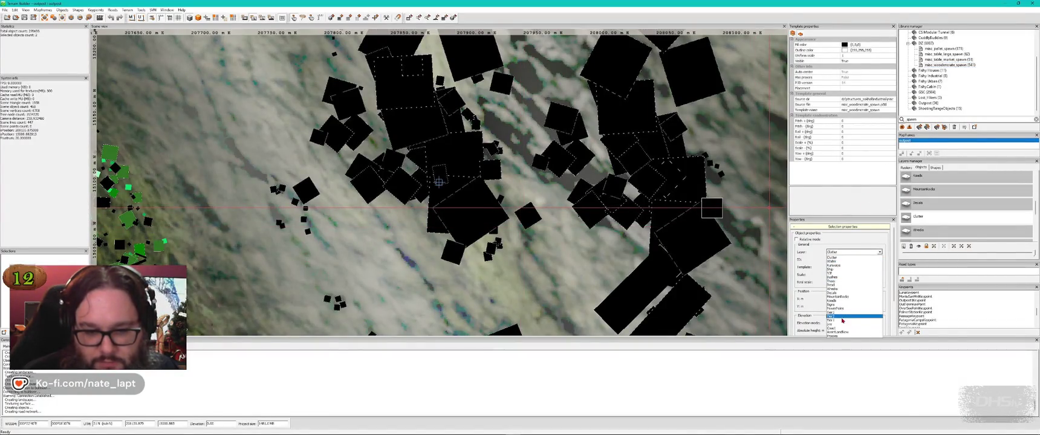
pyautogui.click(843, 316)
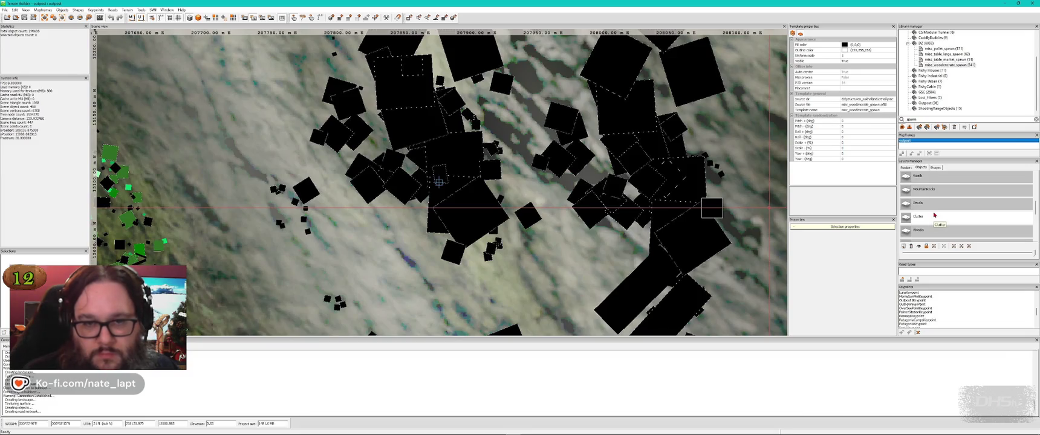
pyautogui.click(948, 54)
pyautogui.hotkey('alt', 'Tab')
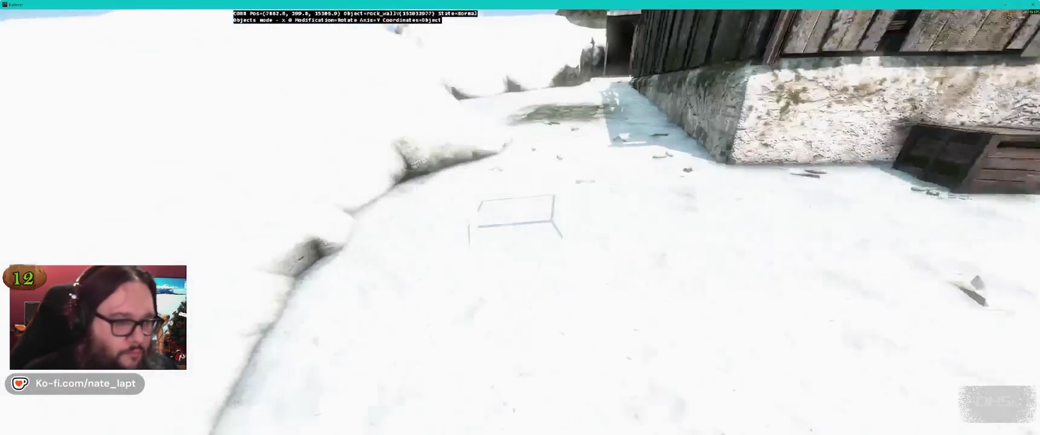
pyautogui.press('s')
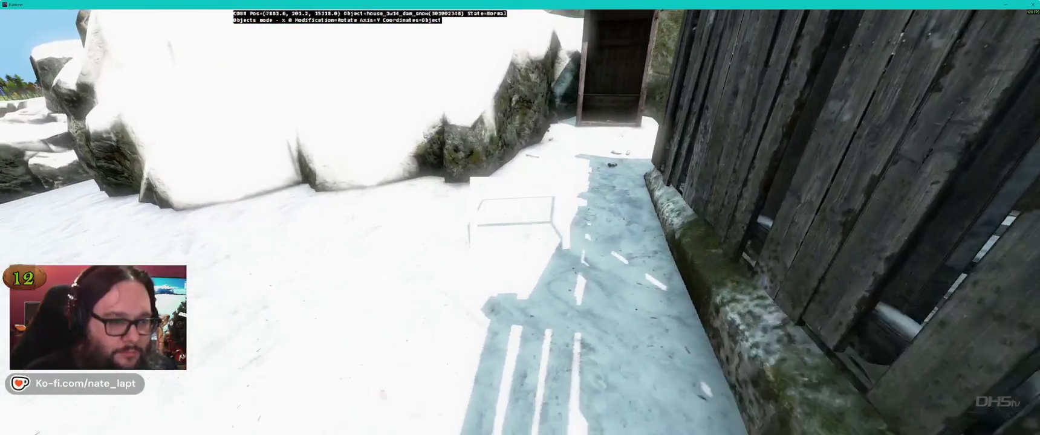
pyautogui.press('Insert')
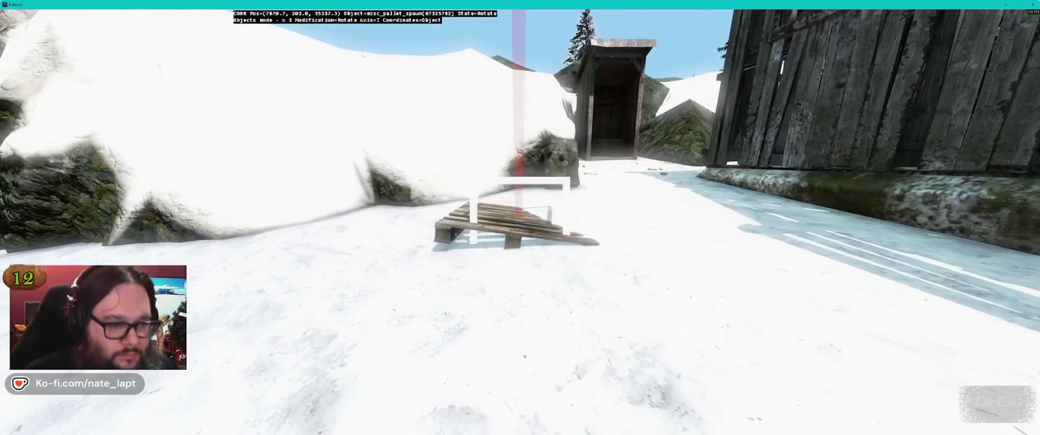
pyautogui.moveTo(516, 221); pyautogui.dragTo(538, 221)
pyautogui.press('w')
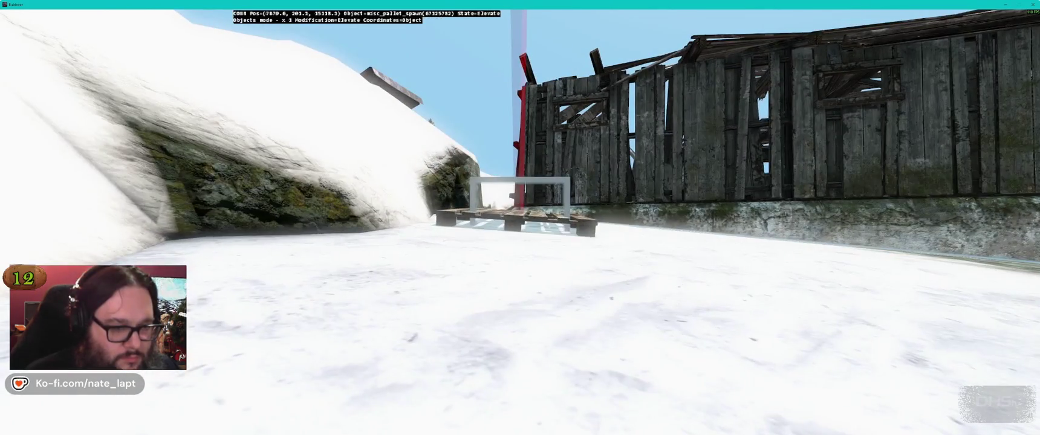
# Assign the pallet to a lower layer in its Object properties.
pyautogui.hotkey('alt', 'Tab')
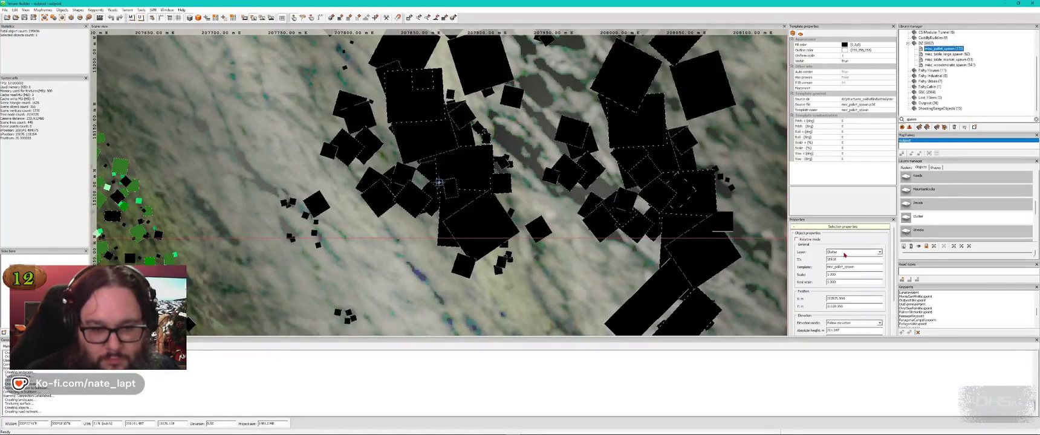
pyautogui.click(854, 252)
pyautogui.click(859, 320)
pyautogui.hotkey('alt', 'Tab')
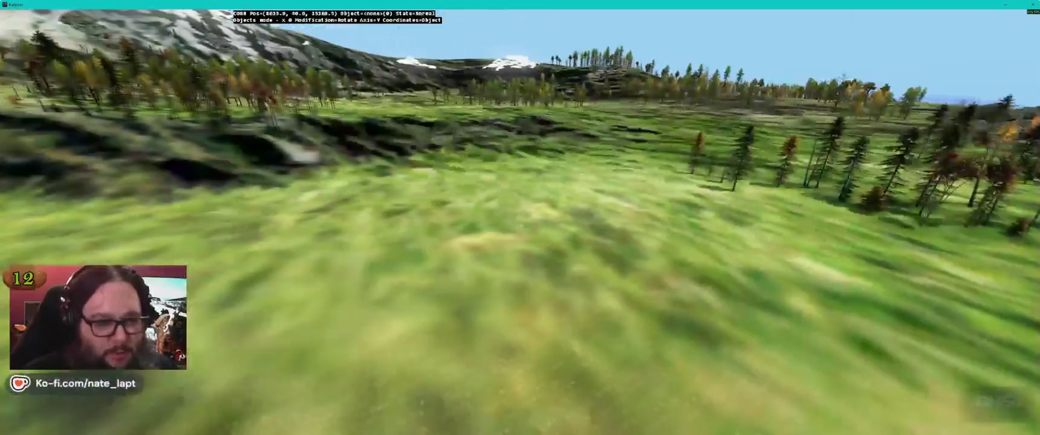
# Save the Terrain Builder project from the toolbar and go back to the Buldozer terrain view.
pyautogui.hotkey('alt', 'Tab')
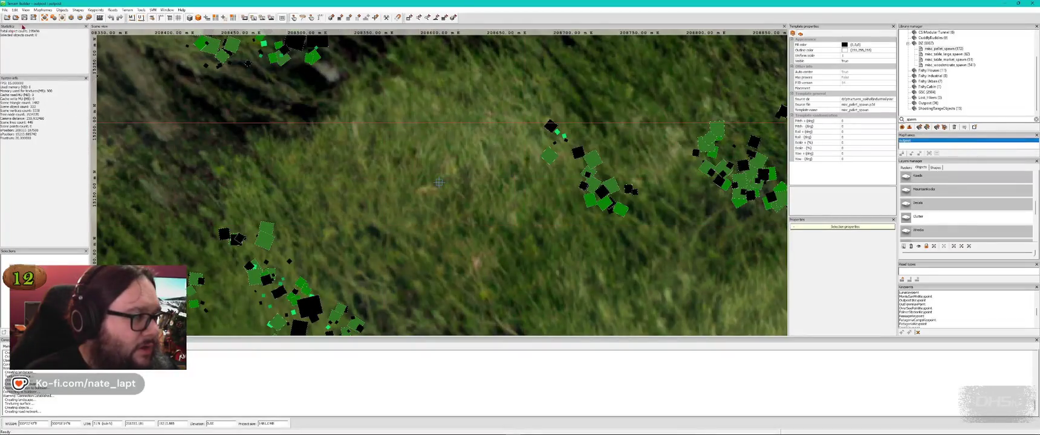
pyautogui.click(24, 19)
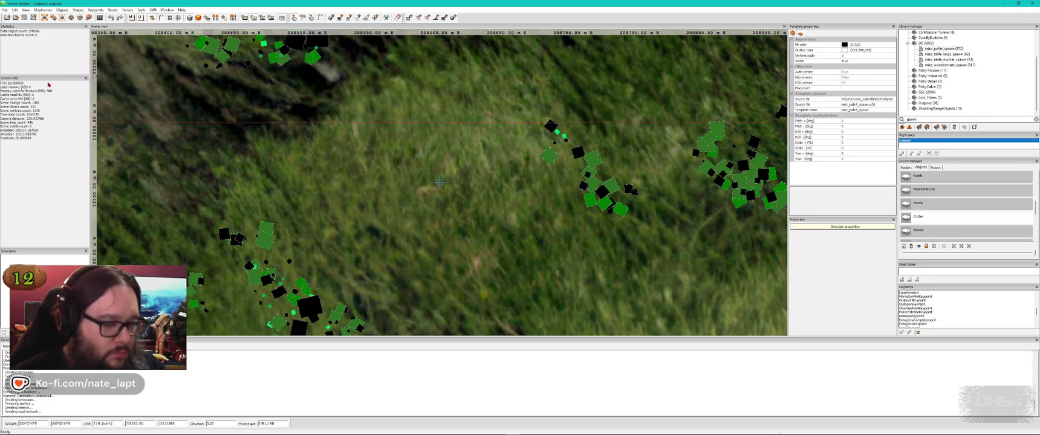
pyautogui.hotkey('alt', 'Tab')
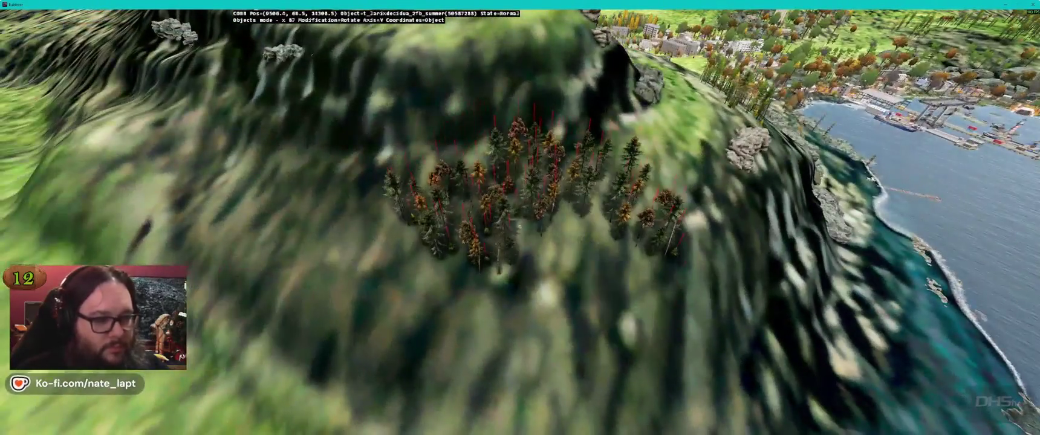
pyautogui.moveTo(519, 227); pyautogui.dragTo(598, 264)
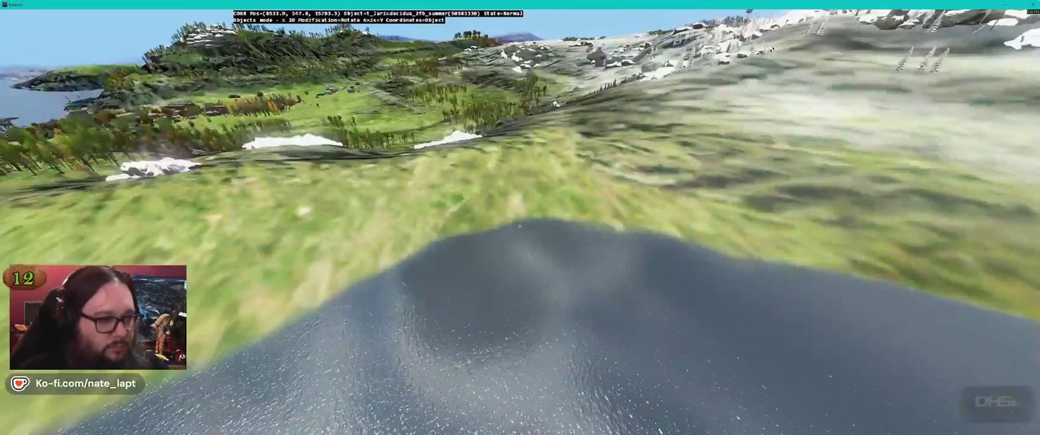
pyautogui.press('w')
pyautogui.press('w')
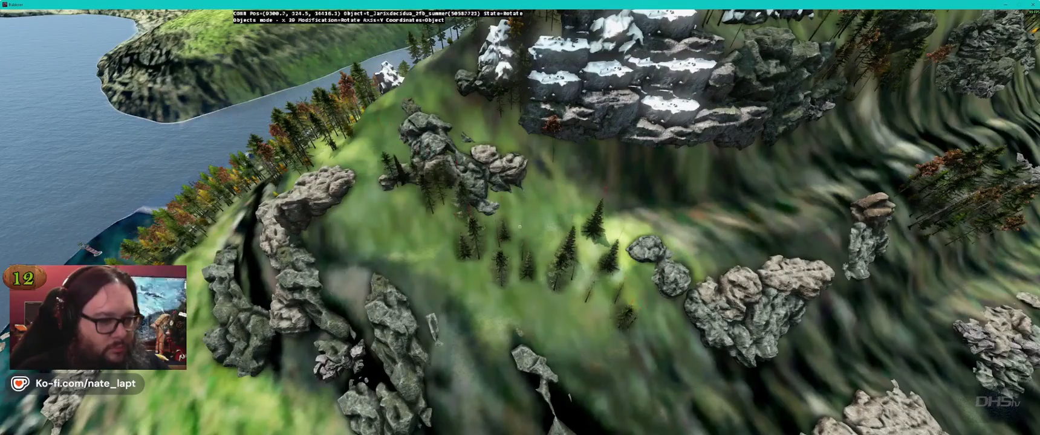
pyautogui.press('w')
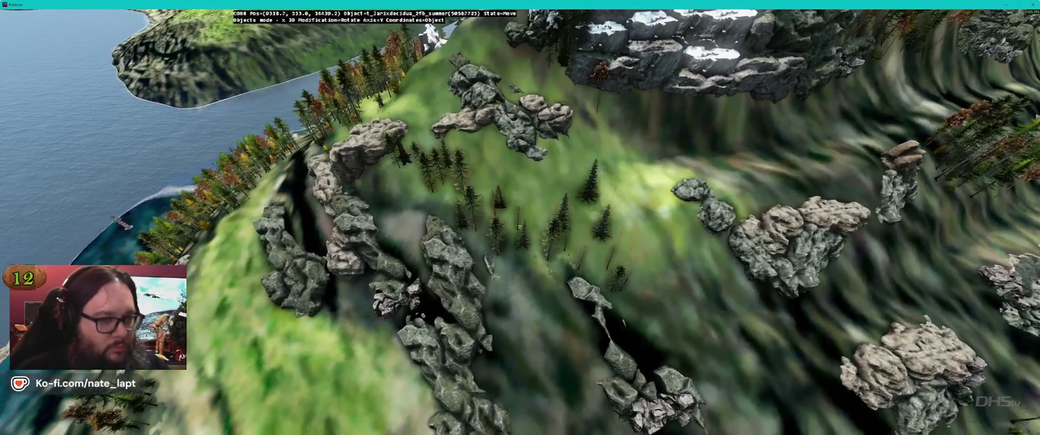
pyautogui.press('s')
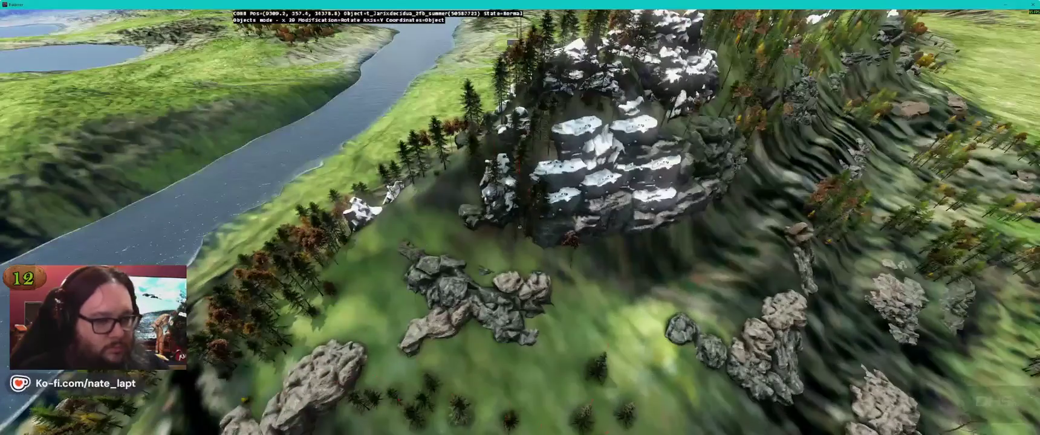
pyautogui.moveTo(519, 227)
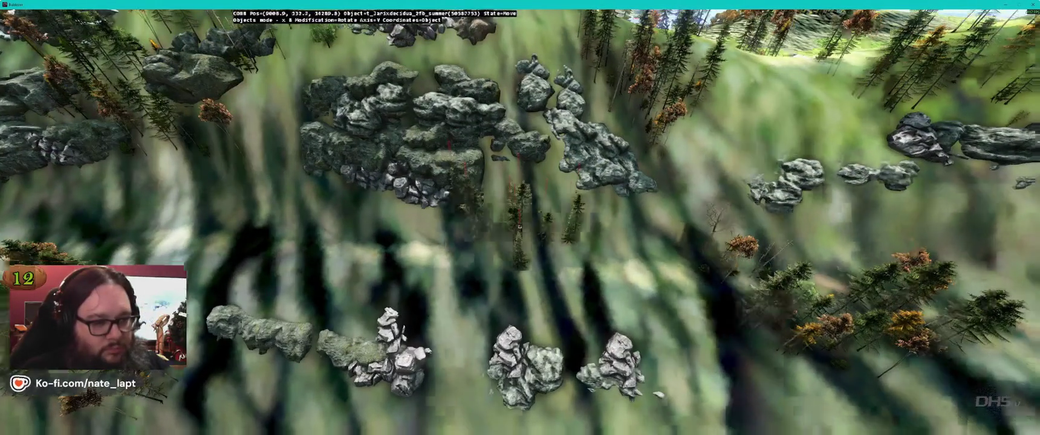
pyautogui.press('s')
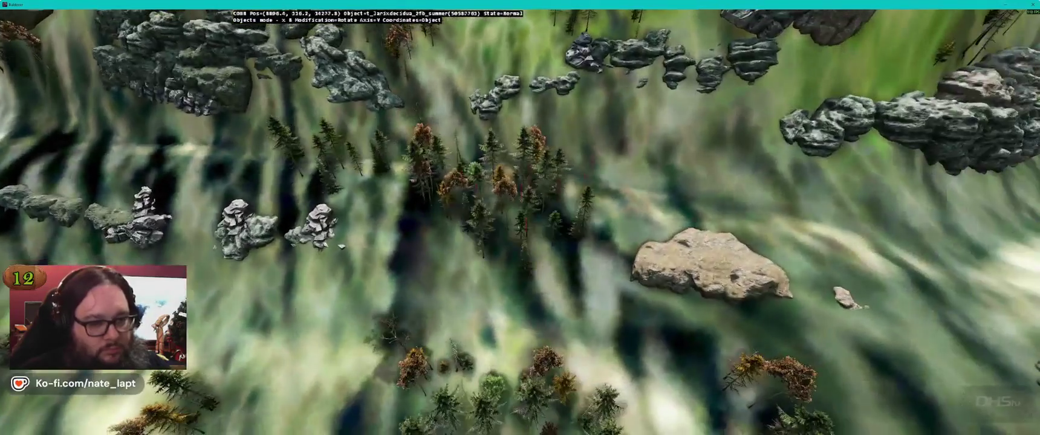
pyautogui.press('w')
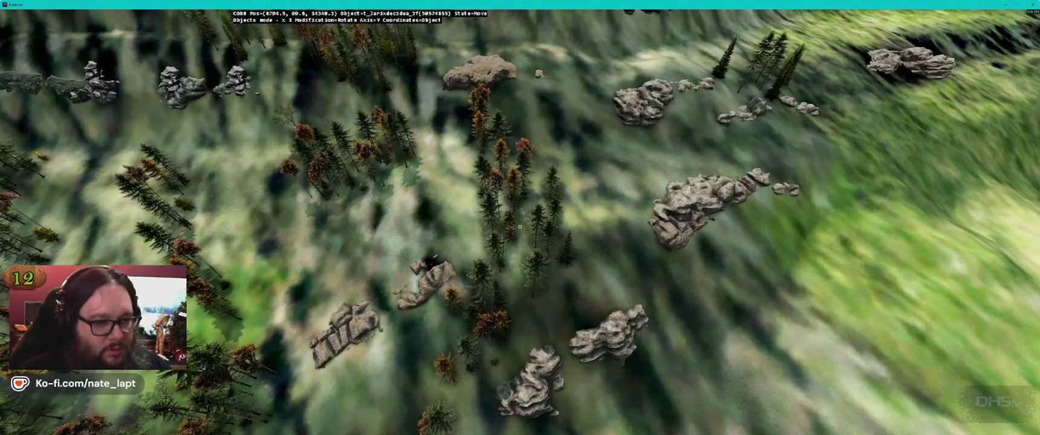
pyautogui.press('Up')
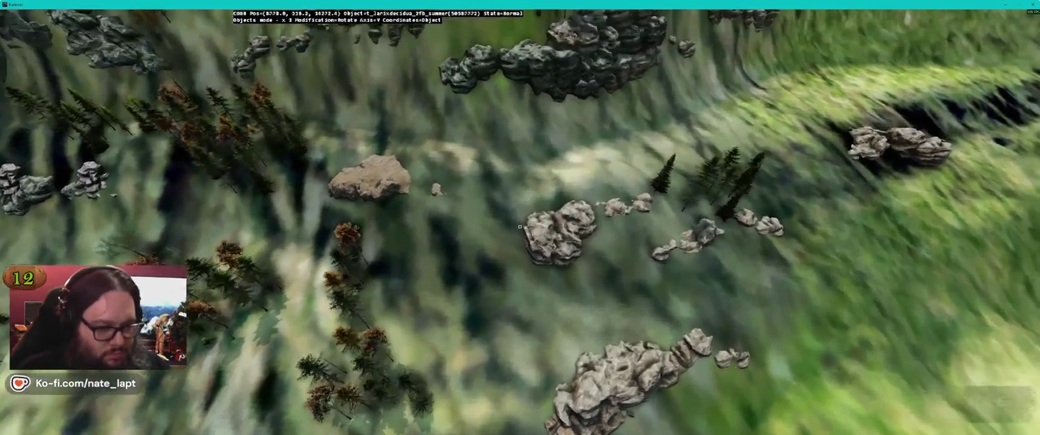
pyautogui.press('Down')
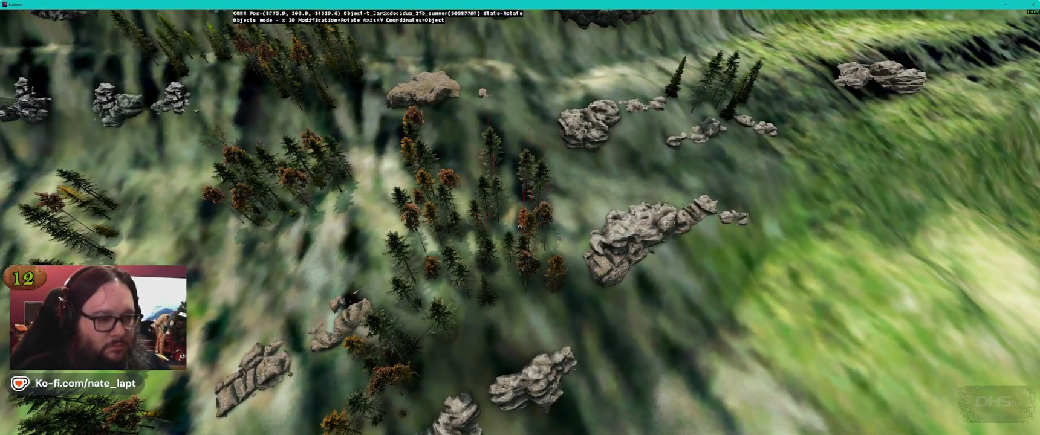
pyautogui.press('Left')
pyautogui.press('Up')
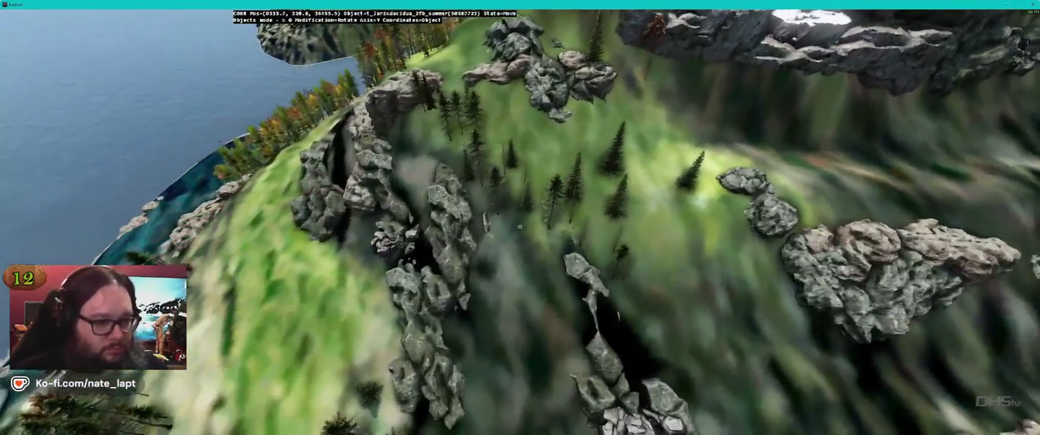
pyautogui.press('Up')
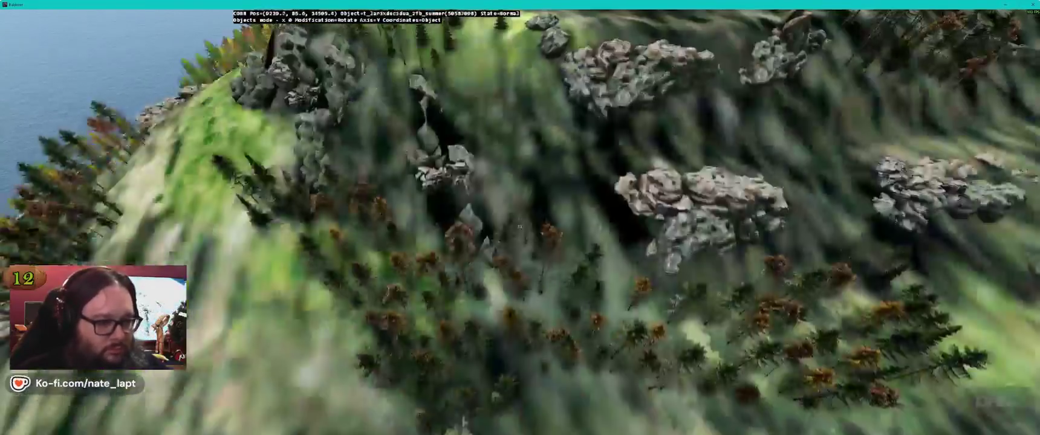
pyautogui.press('Up')
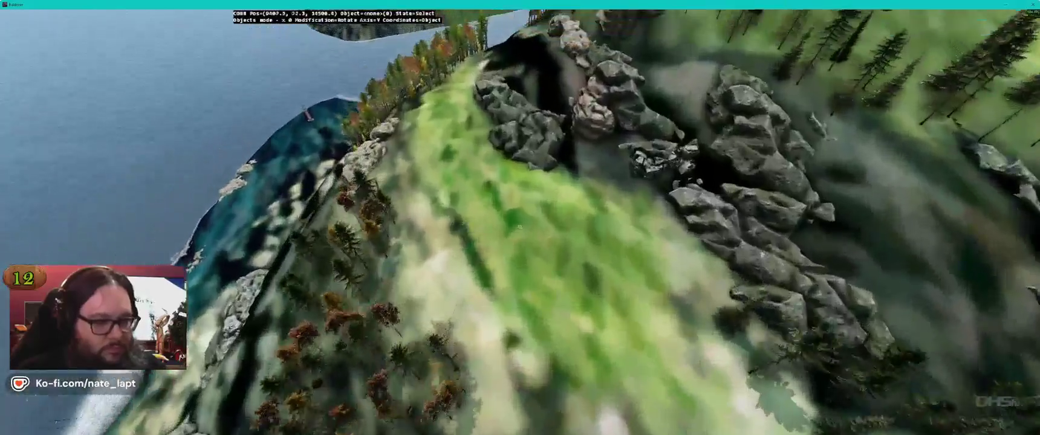
pyautogui.press('Down')
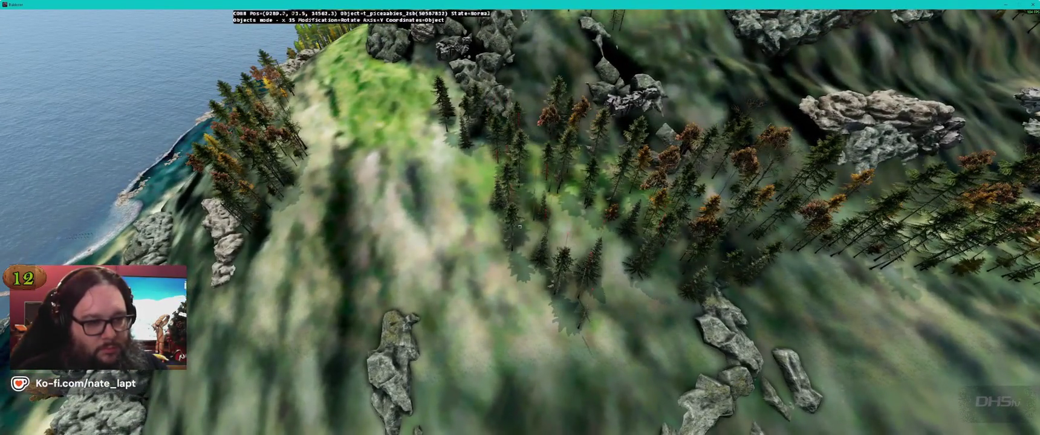
# Fly along the slope past rocks, river and buildings to the forested hill, then rotate the selected tree group.
pyautogui.press('Up')
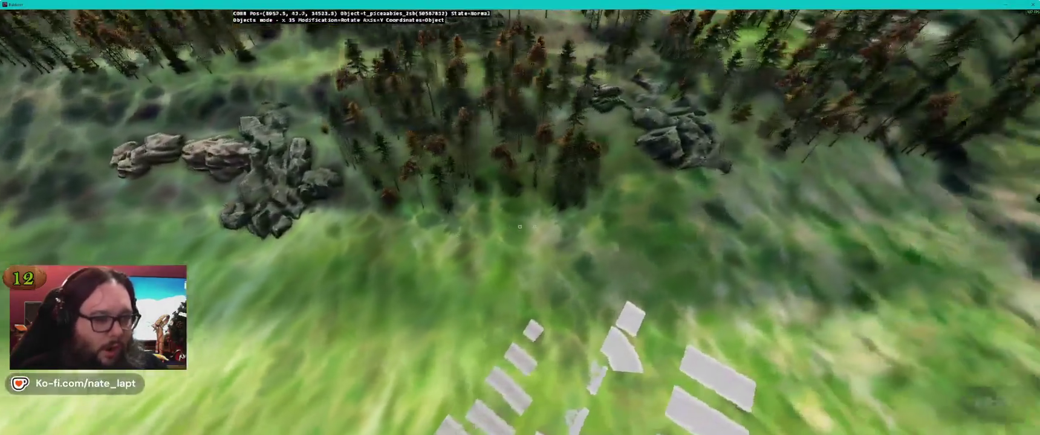
pyautogui.press('Down')
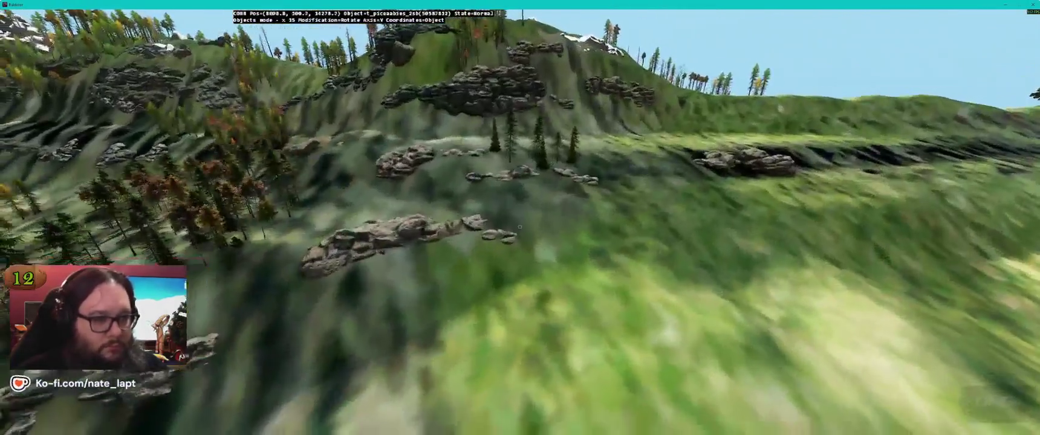
pyautogui.press('pagedown')
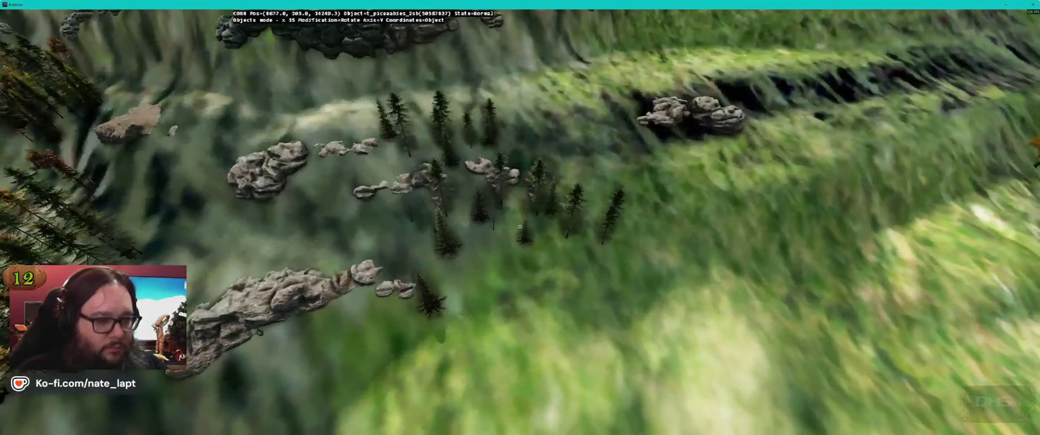
pyautogui.press('pageup')
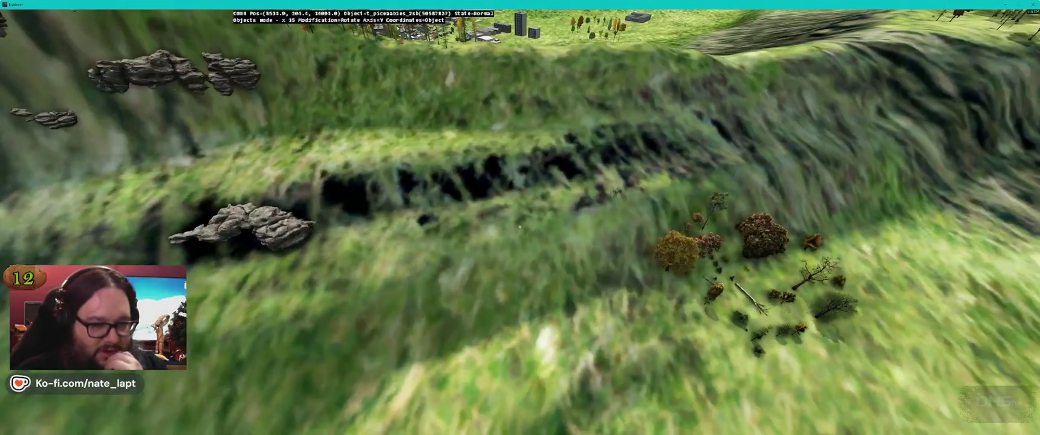
pyautogui.press('Up')
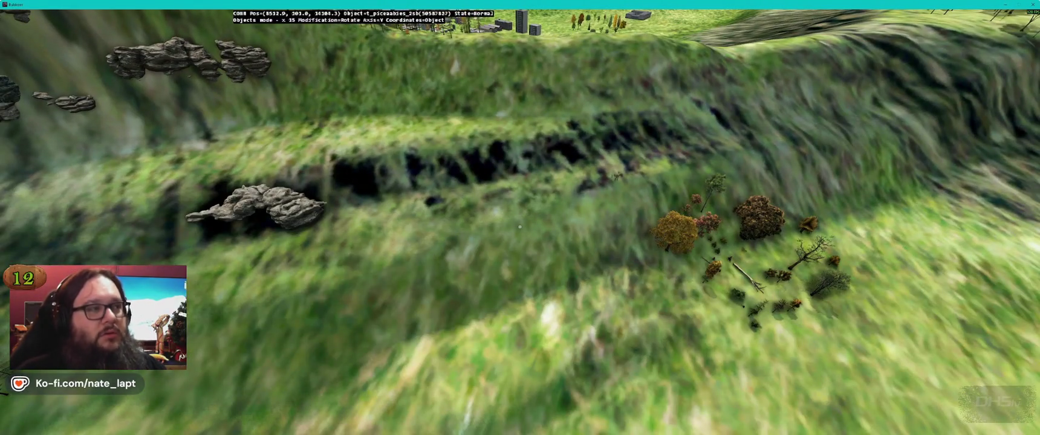
pyautogui.press('Down')
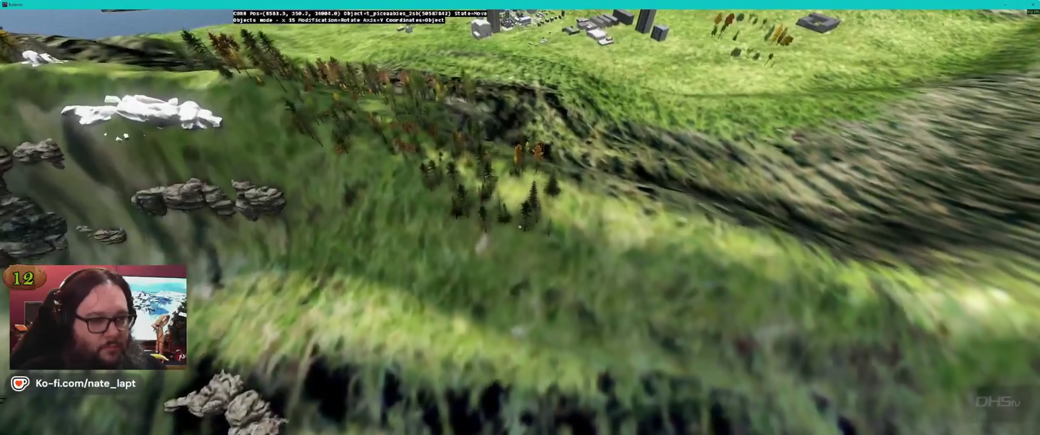
pyautogui.press('Up')
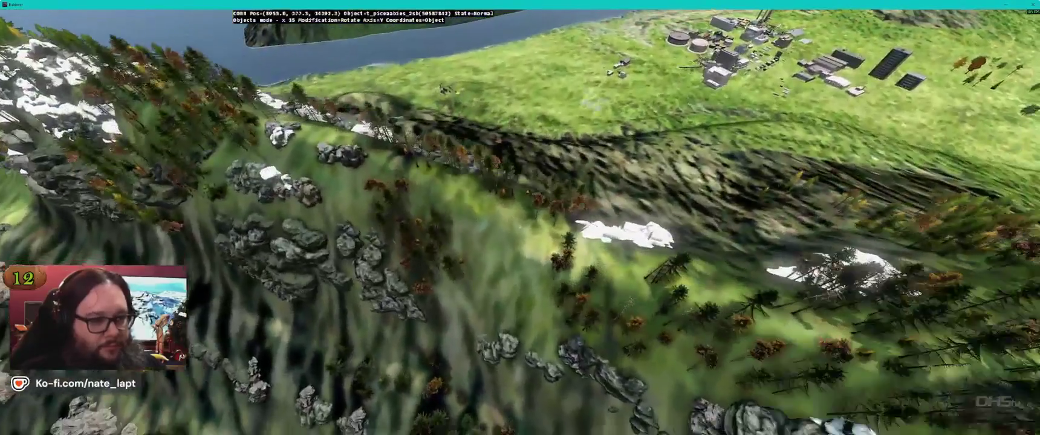
pyautogui.press('Up')
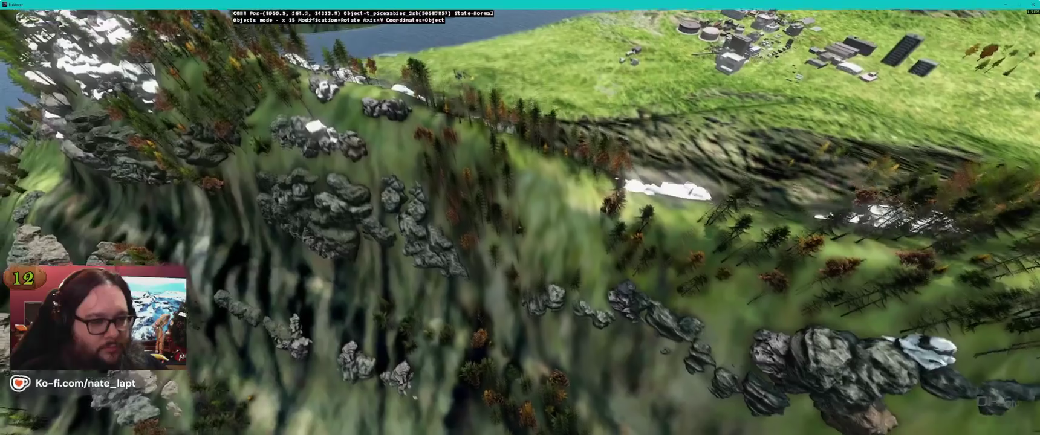
pyautogui.press('Left')
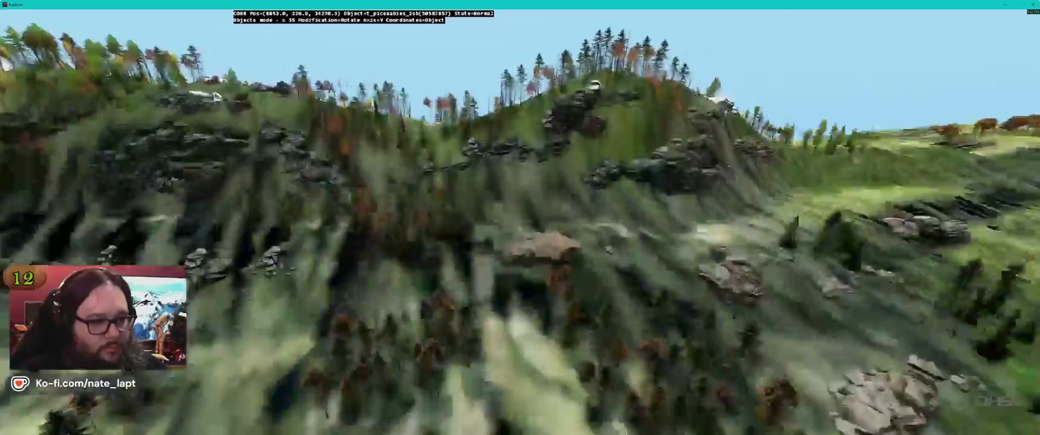
pyautogui.press('Up')
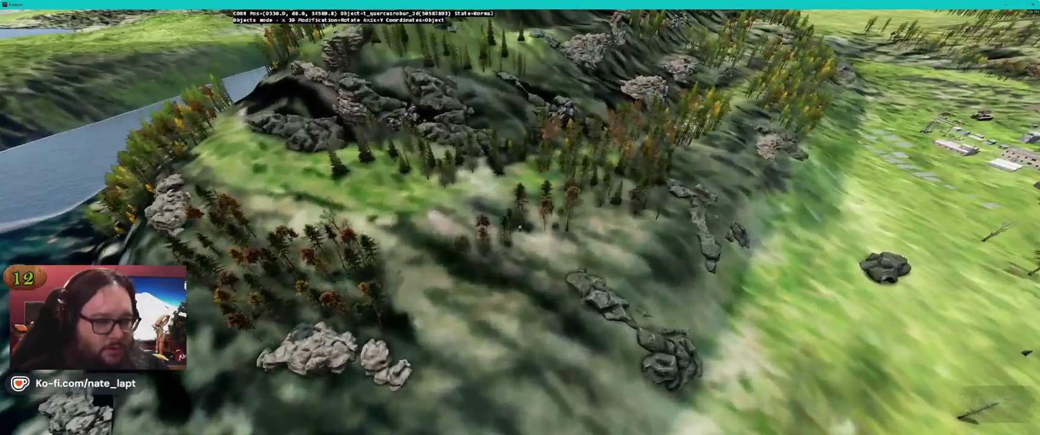
pyautogui.moveTo(519, 228); pyautogui.dragTo(520, 227)
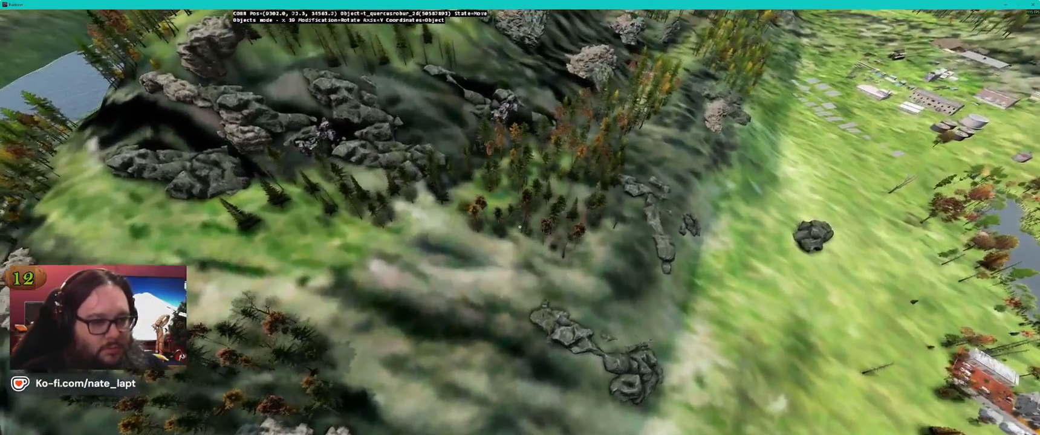
# Fly over the rocky hilltop conifer forest, then rotate the nearby tree group slightly.
pyautogui.press('w')
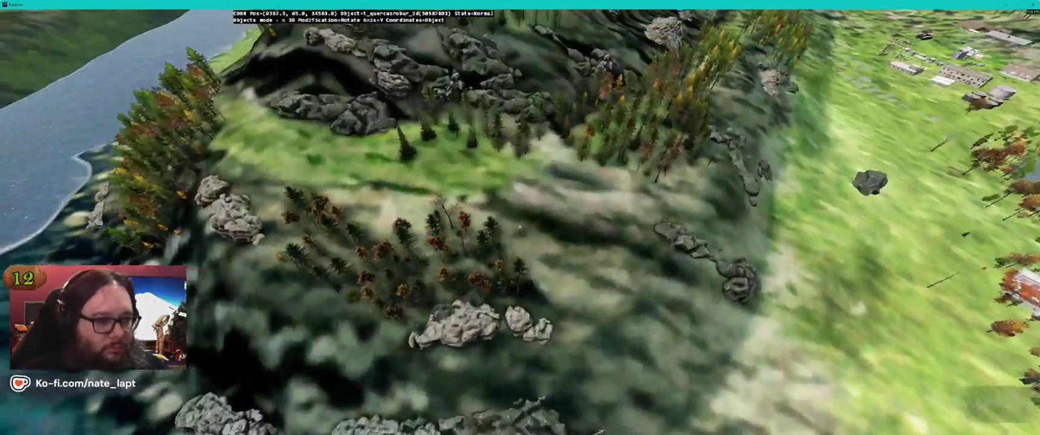
pyautogui.press('w')
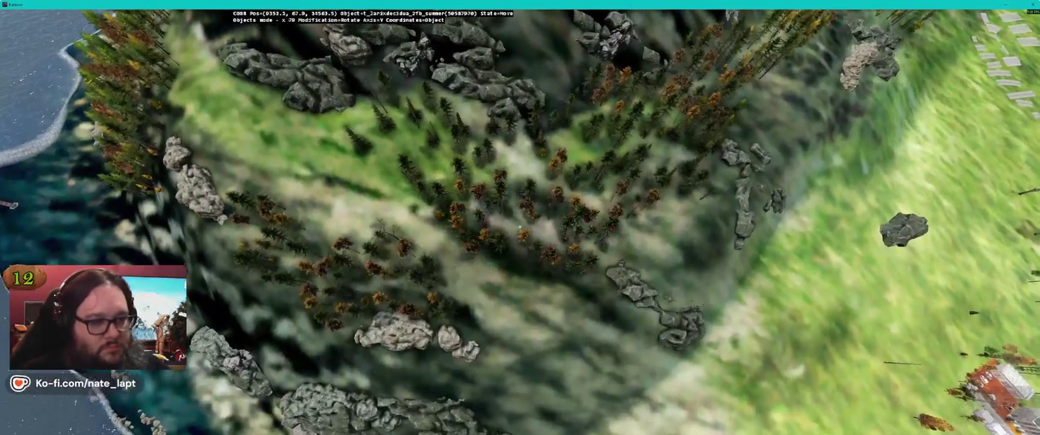
pyautogui.press('w')
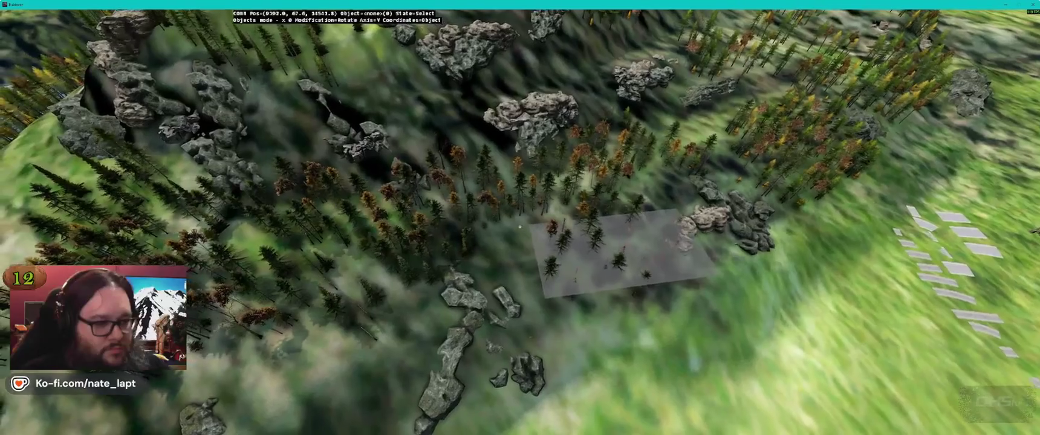
pyautogui.press('w')
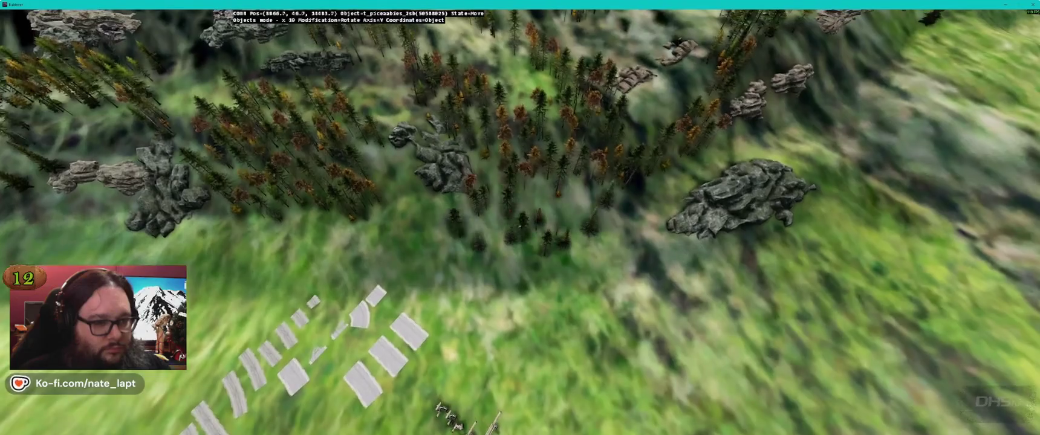
pyautogui.press('w')
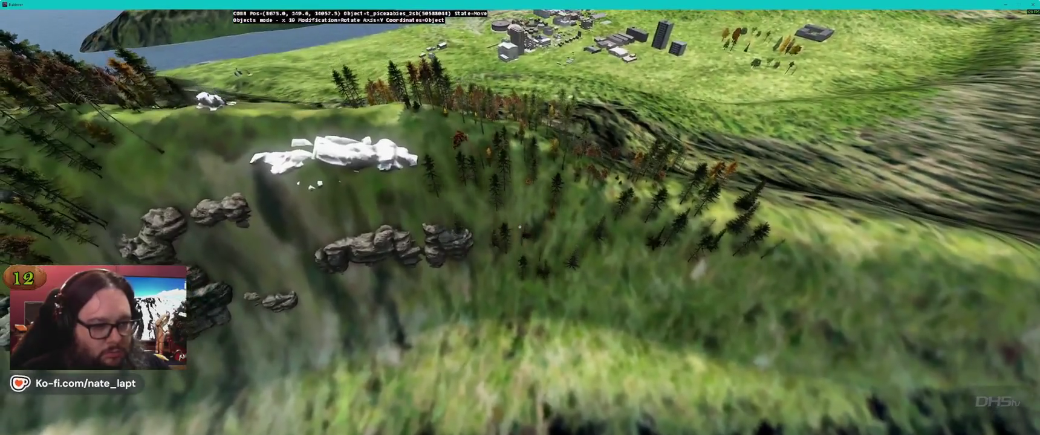
pyautogui.press('w')
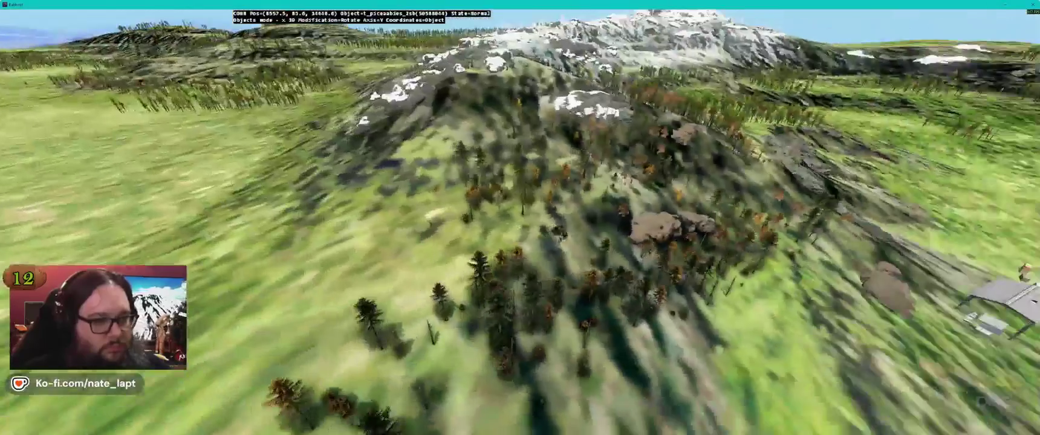
pyautogui.press('w')
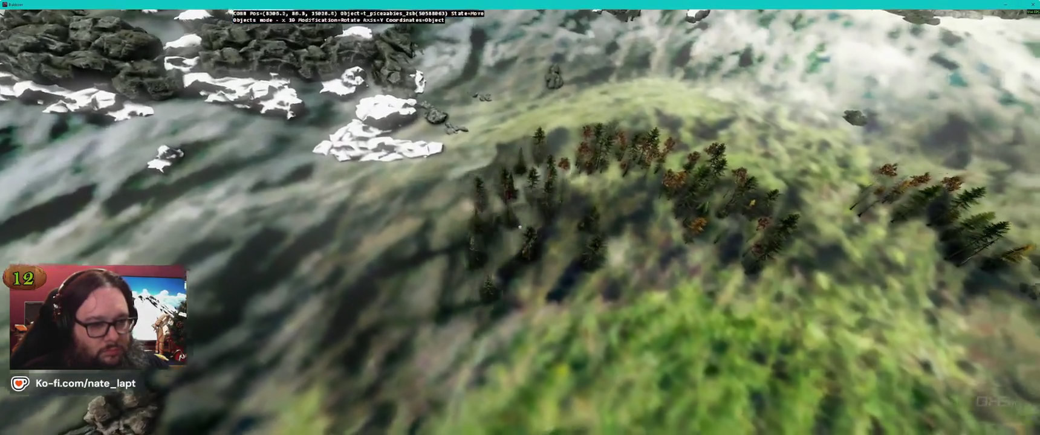
pyautogui.press('w')
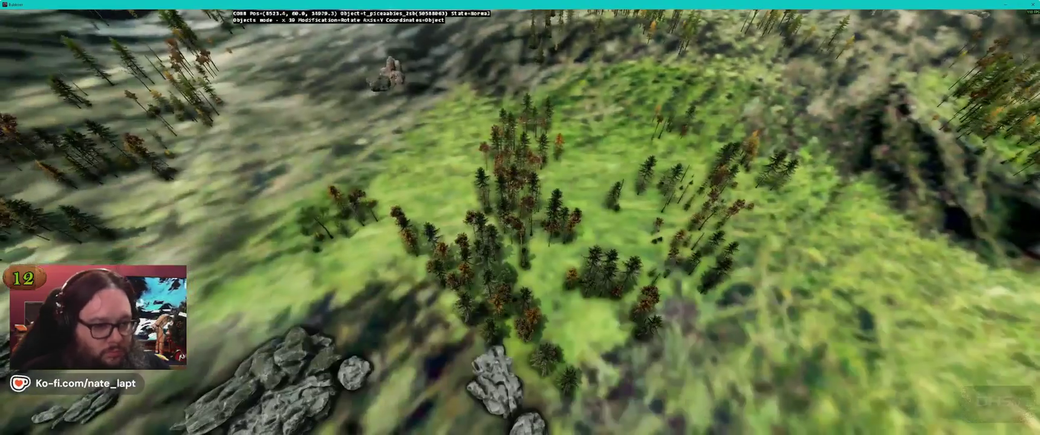
pyautogui.press('w')
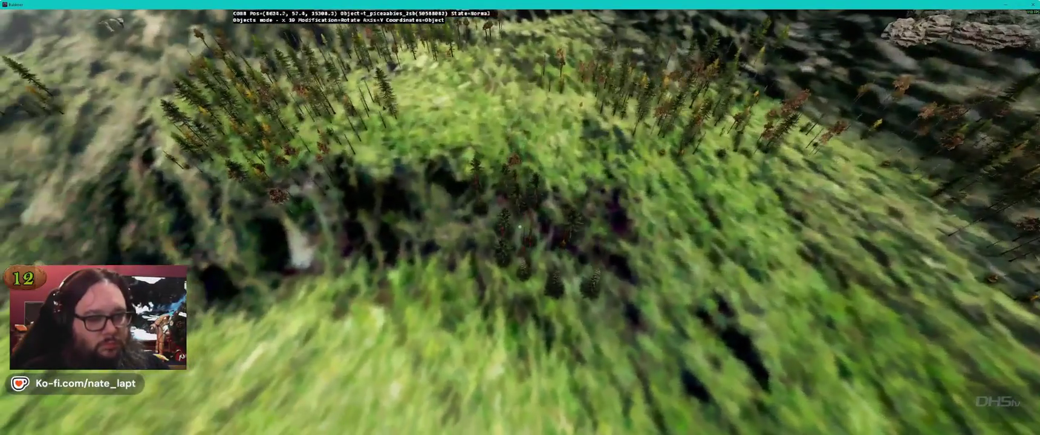
pyautogui.press('w')
pyautogui.moveTo(519, 227); pyautogui.dragTo(519, 228)
# Fly toward the lake, pull back to show the horizon, and turn the view slightly right.
pyautogui.press('w')
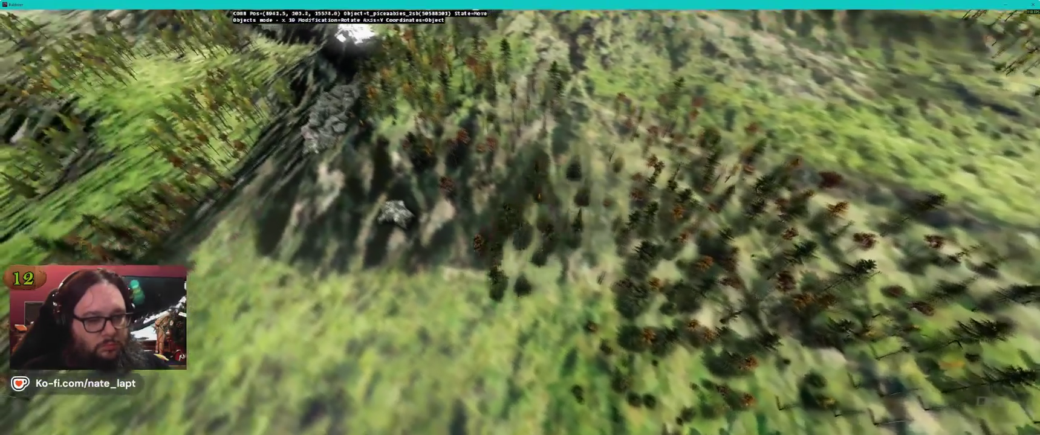
pyautogui.press('s')
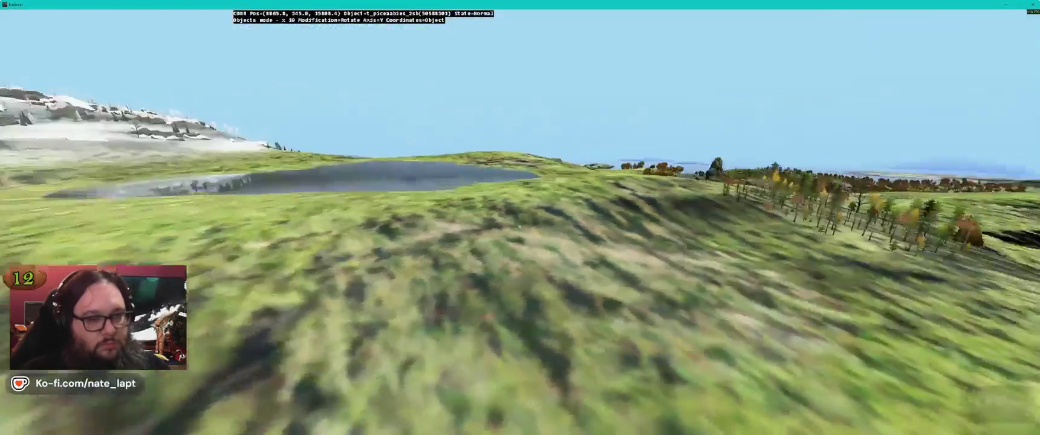
pyautogui.moveTo(520, 227); pyautogui.dragTo(519, 227)
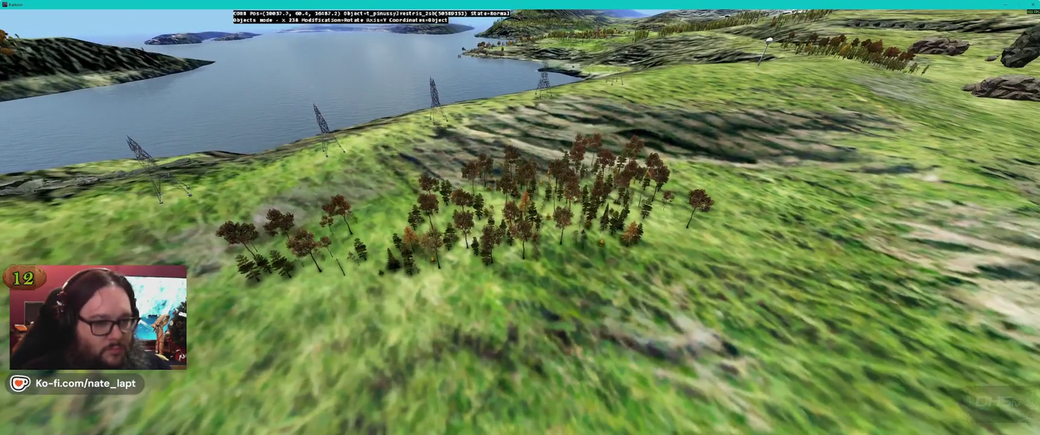
# Move the camera to a new spot over the terrain, briefly checking the Terrain Builder map.
pyautogui.press('w')
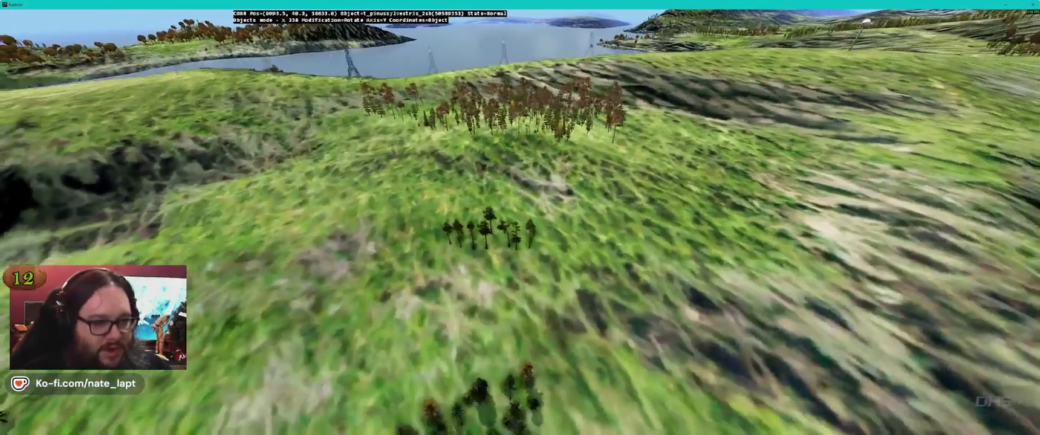
pyautogui.press('d')
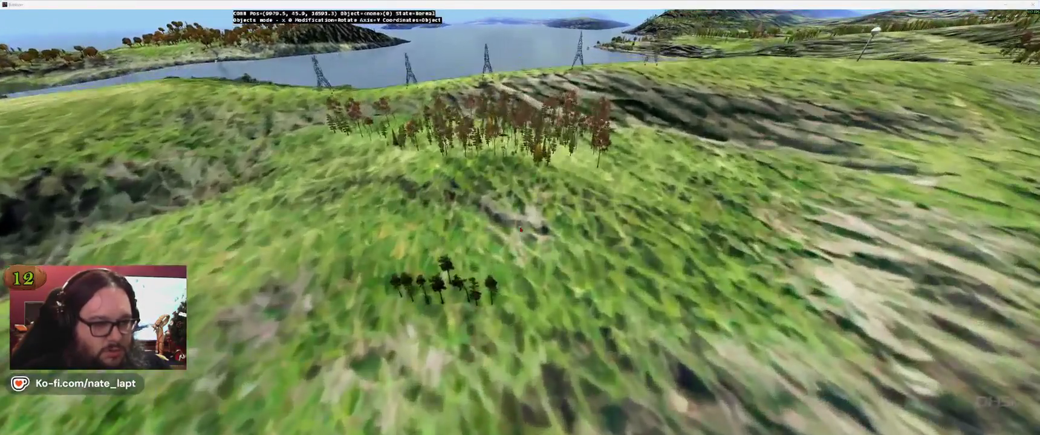
pyautogui.hotkey('alt', 'Tab')
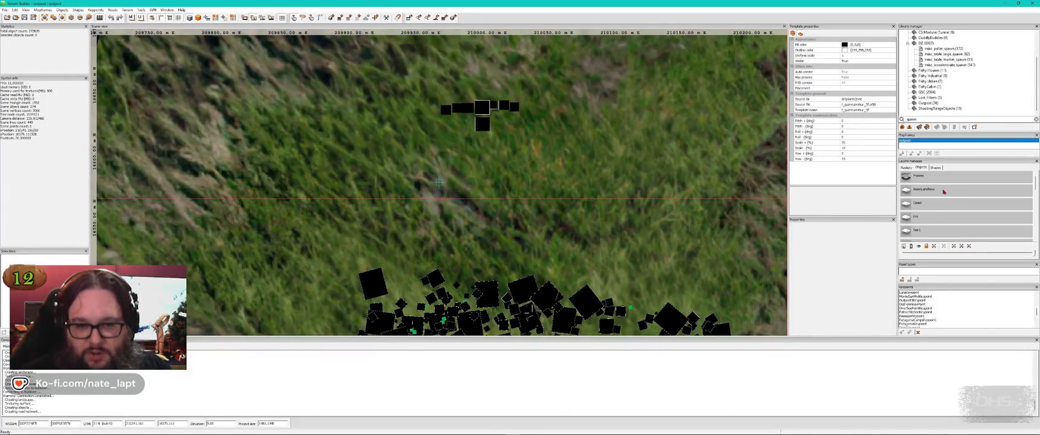
pyautogui.hotkey('alt', 'Tab')
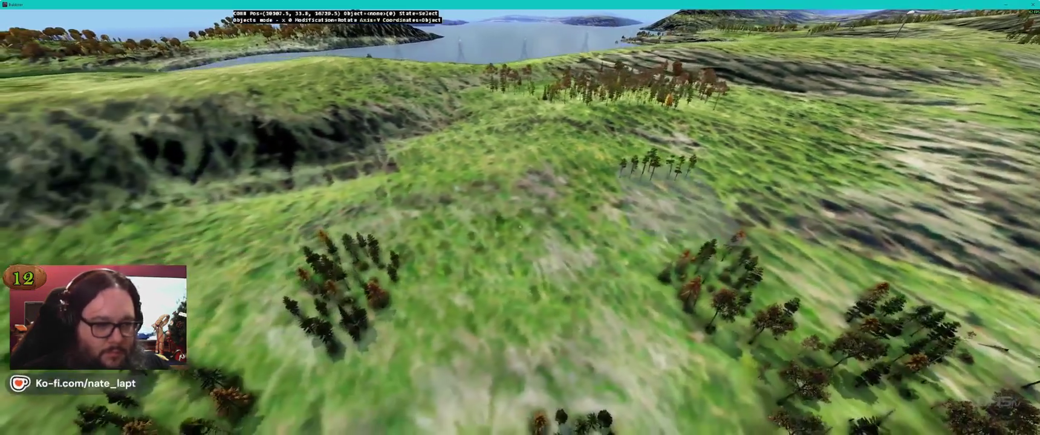
pyautogui.press('a')
# Deselect the eight pine trees, descend to the dense forest, and switch back to Terrain Builder.
pyautogui.click(519, 224)
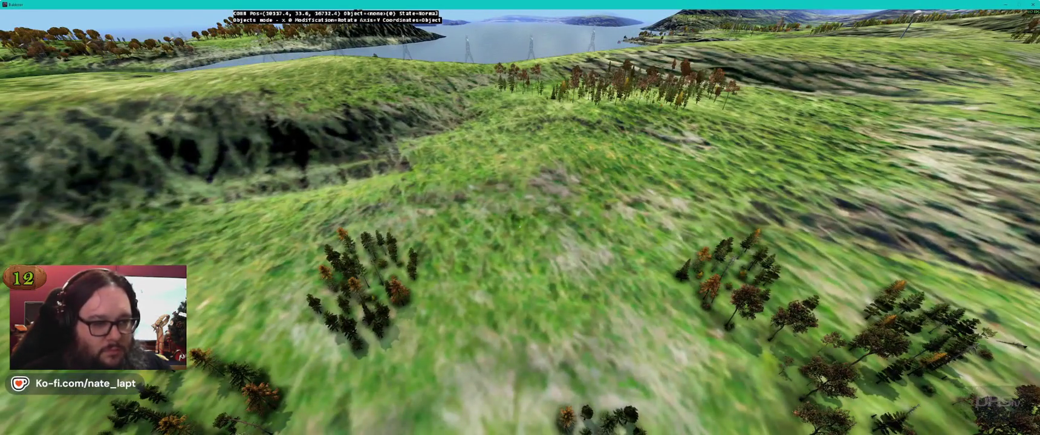
pyautogui.press('w')
pyautogui.press('w')
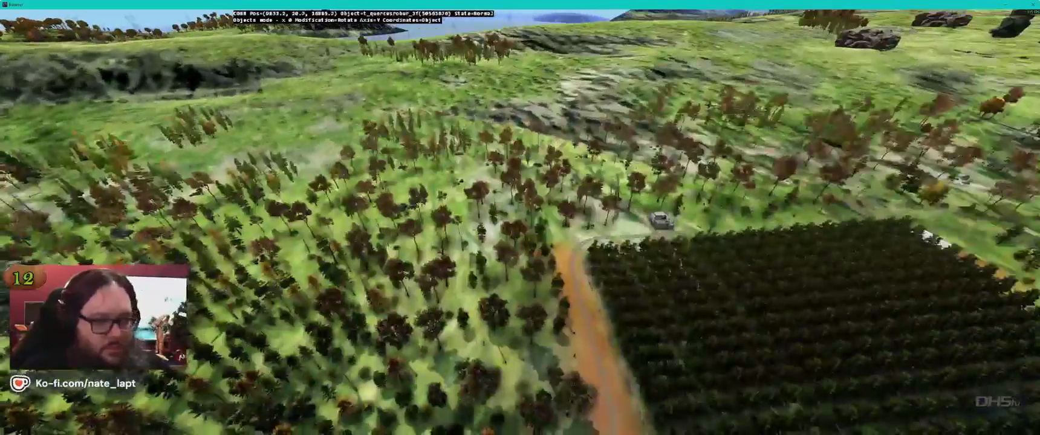
pyautogui.press('w')
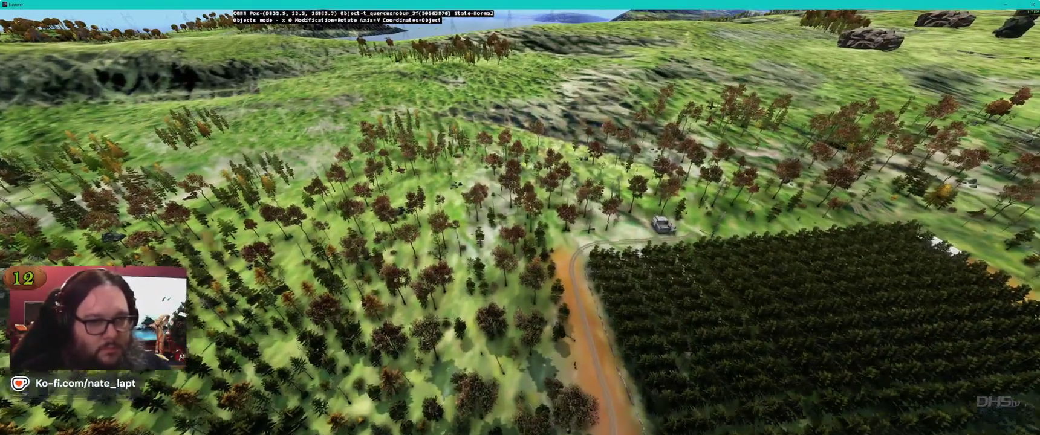
pyautogui.hotkey('alt', 'Tab')
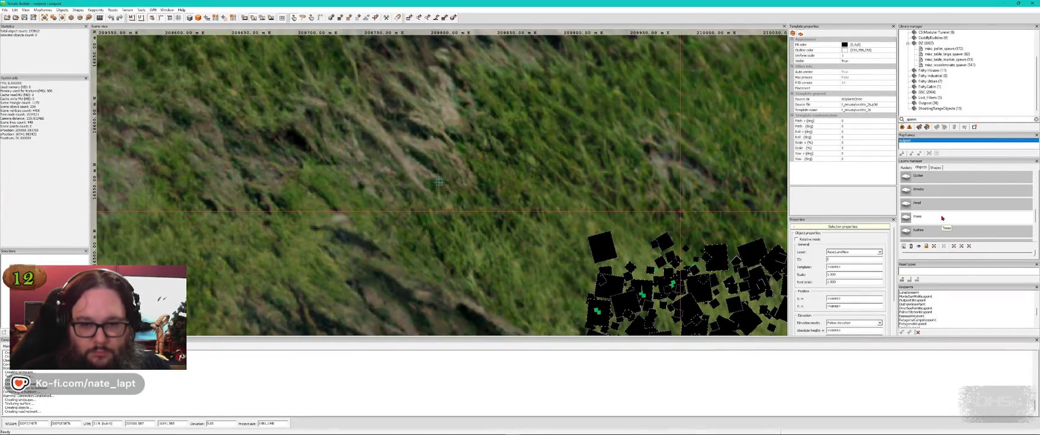
# Save the project with the toolbar Save icon while objects are written.
pyautogui.click(25, 18)
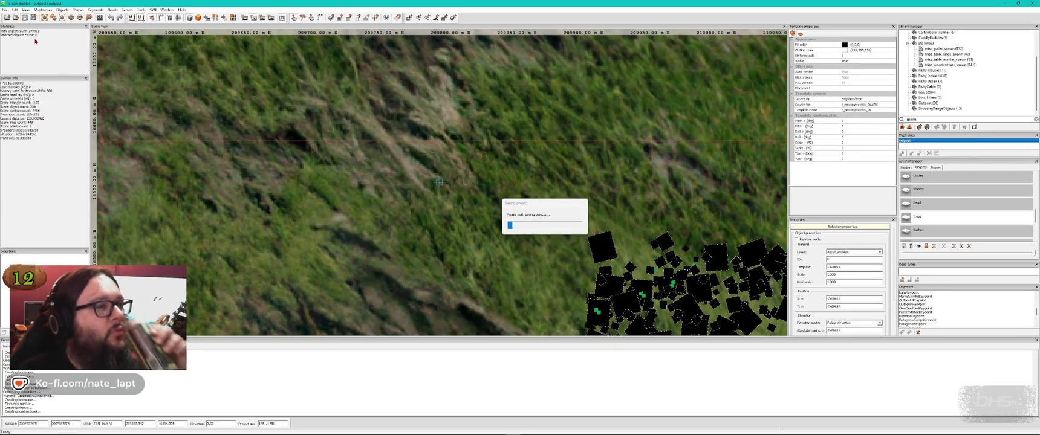